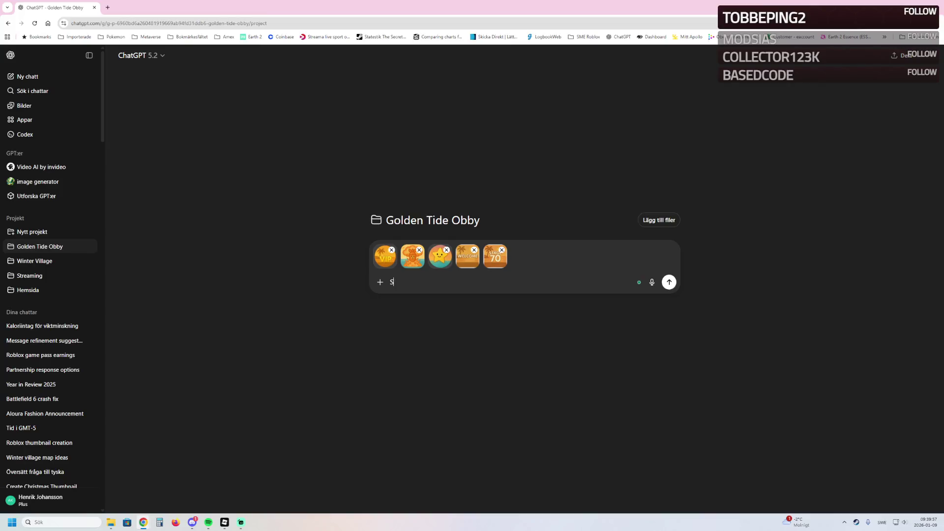
Draft a ChatGPT request for a new 256 x 256 icon like the summer obby icons
{"action": "type", "text": "s from the"}
{"action": "type", "text": " summer obby that "}
{"action": "type", "text": "I´m updating! I need a new Icon thats 256 x 256 size"}
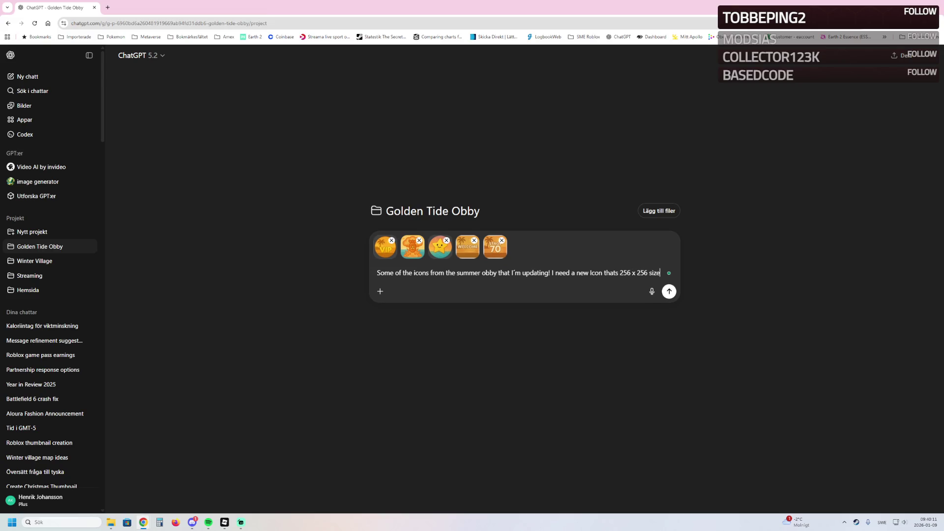
{"action": "type", "text": " and t"}
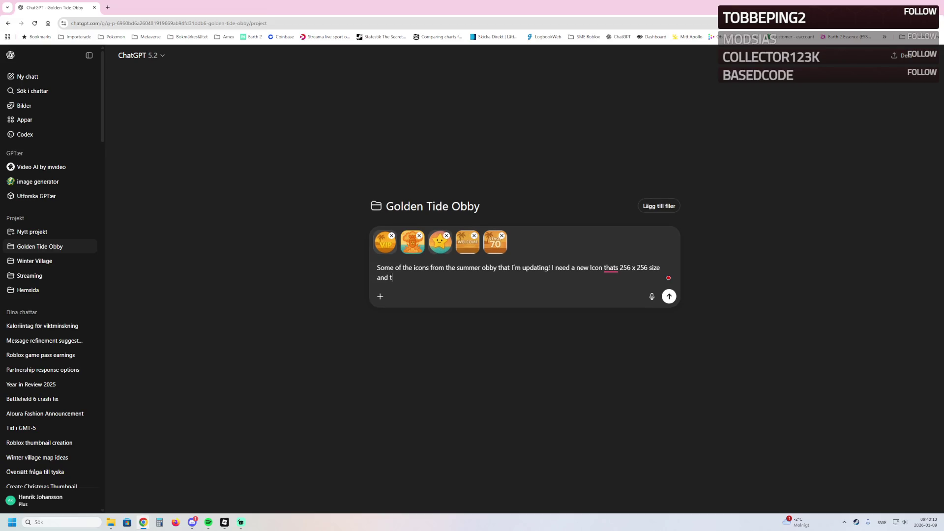
{"action": "type", "text": " take inspiration from the last image of the"}
{"action": "type", "text": "Jet"}
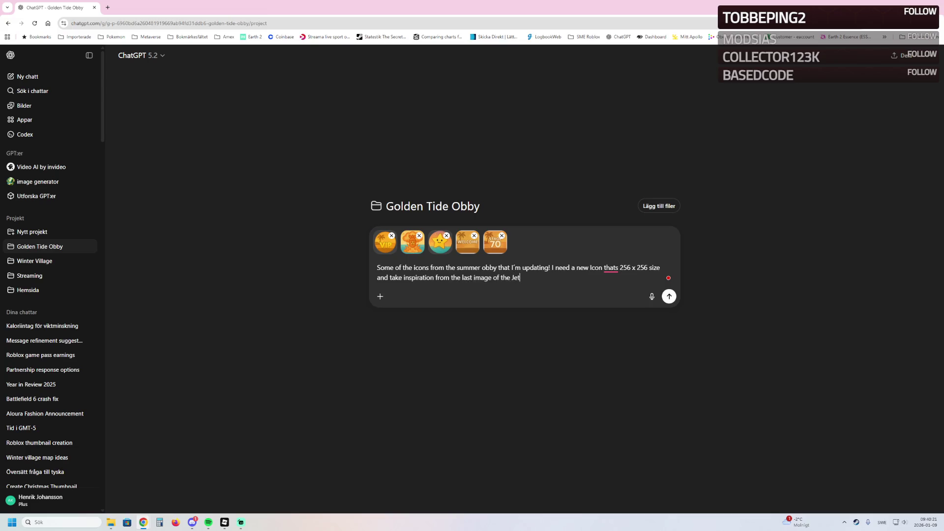
{"action": "type", "text": "skind "}
{"action": "type", "text": "the "}
{"action": "type", "text": "make it in a similair style like the rest, circu"}
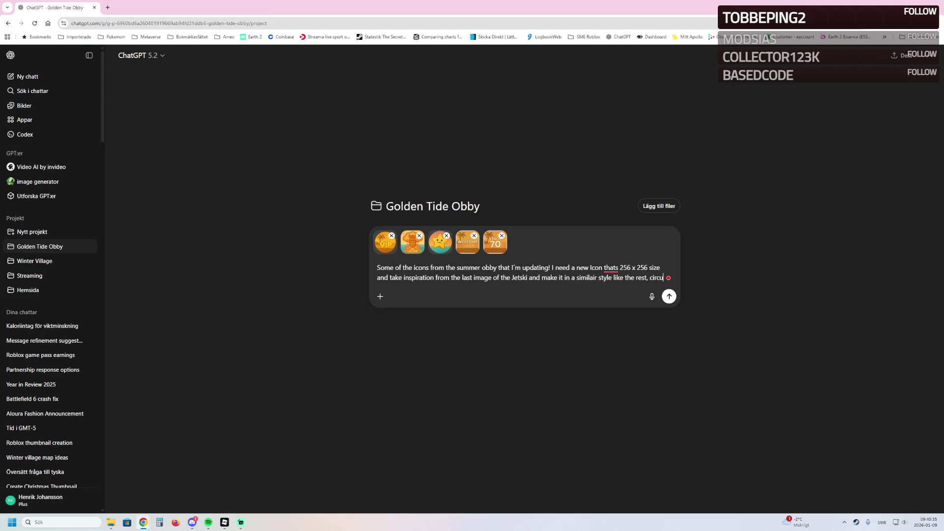
{"action": "type", "text": "ir icon"}
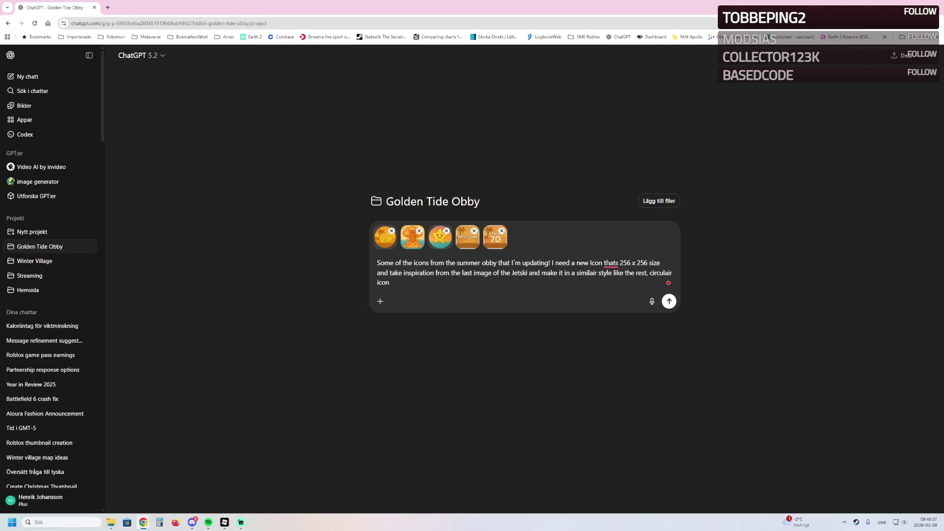
{"action": "key", "text": "alt+Tab"}
{"action": "key", "text": "super+w"}
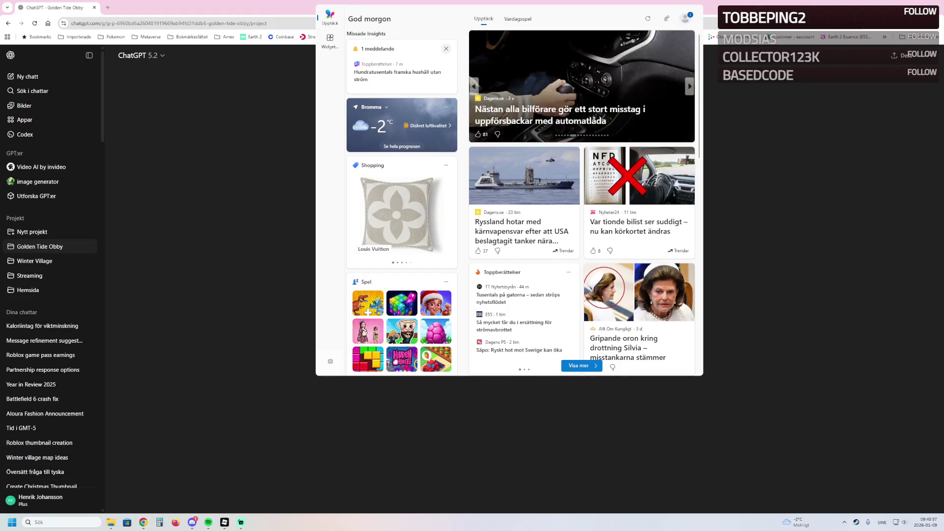
Dismiss the Windows Widgets news feed and bring the drafted ChatGPT icon prompt back
{"action": "left_click_drag", "start_coordinate": [443, 29], "coordinate": [396, 64]}
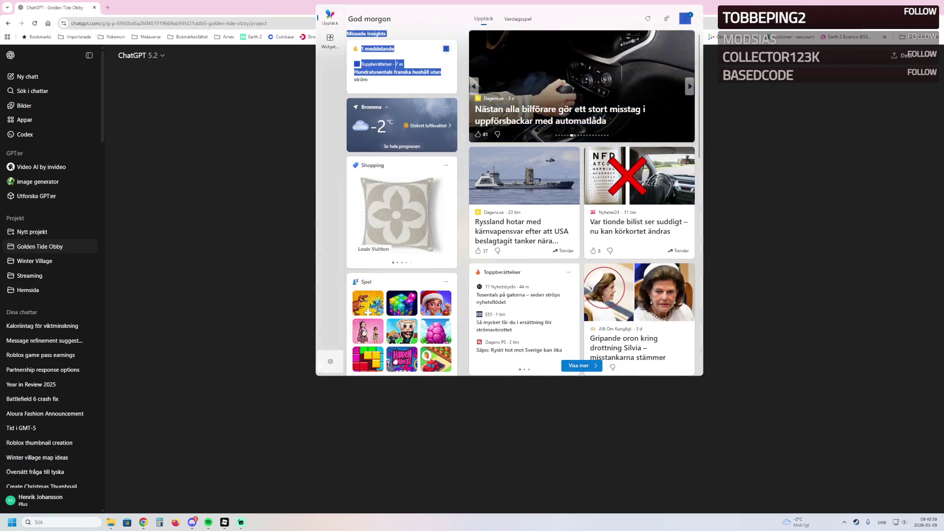
{"action": "key", "text": "Escape"}
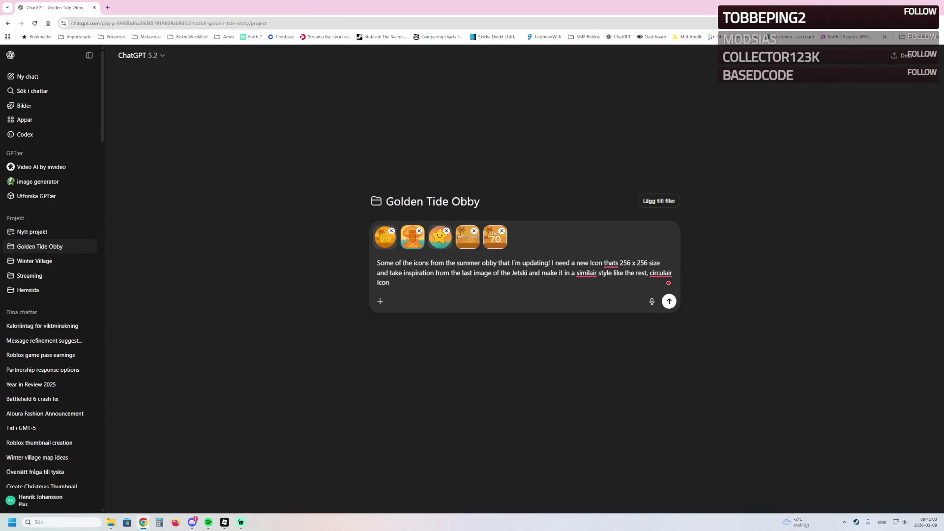
{"action": "key", "text": "super+6"}
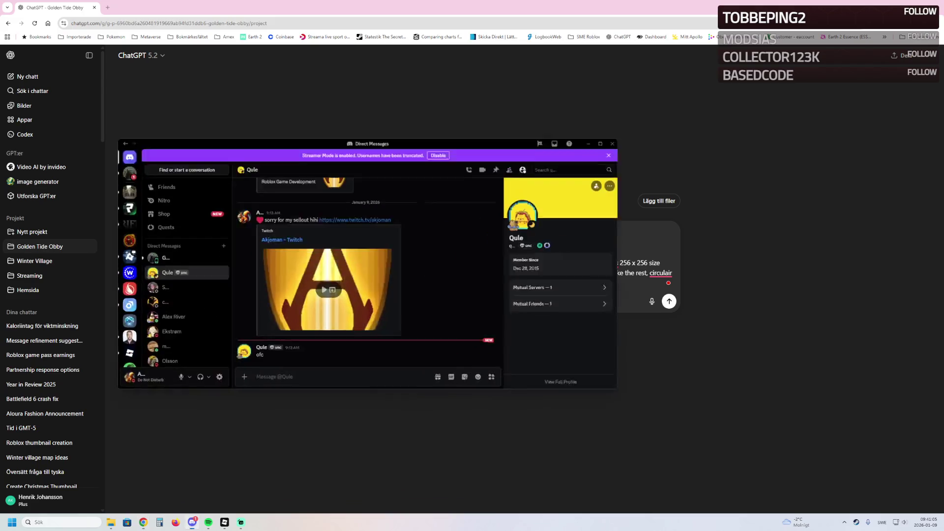
{"action": "key", "text": "super+6"}
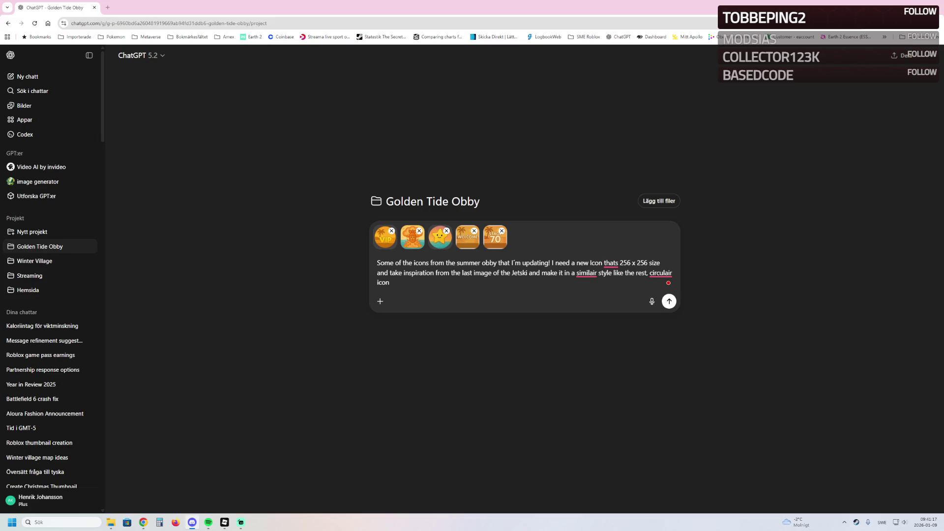
In Roblox Studio, rotate the Jetski model to orientation 130
{"action": "mouse_move", "coordinate": [224, 522]}
{"action": "left_click", "coordinate": [184, 484]}
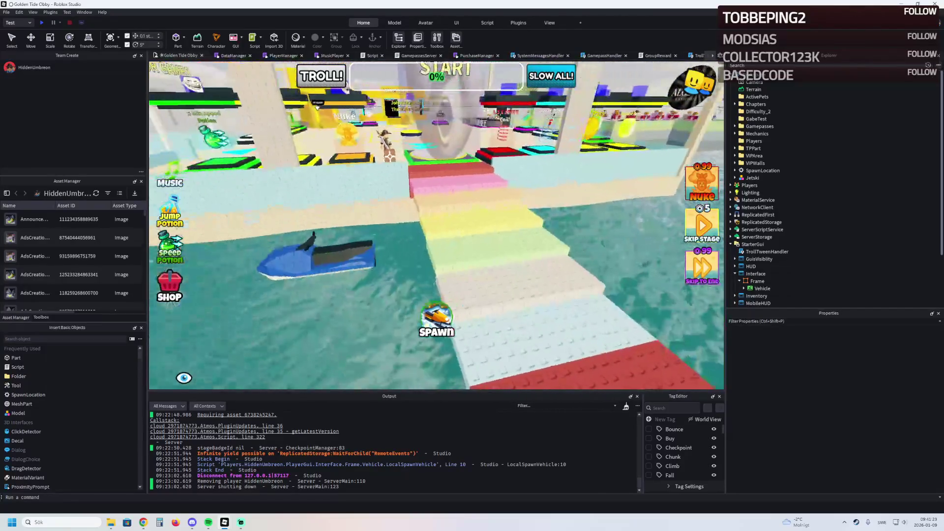
{"action": "left_click", "coordinate": [331, 267]}
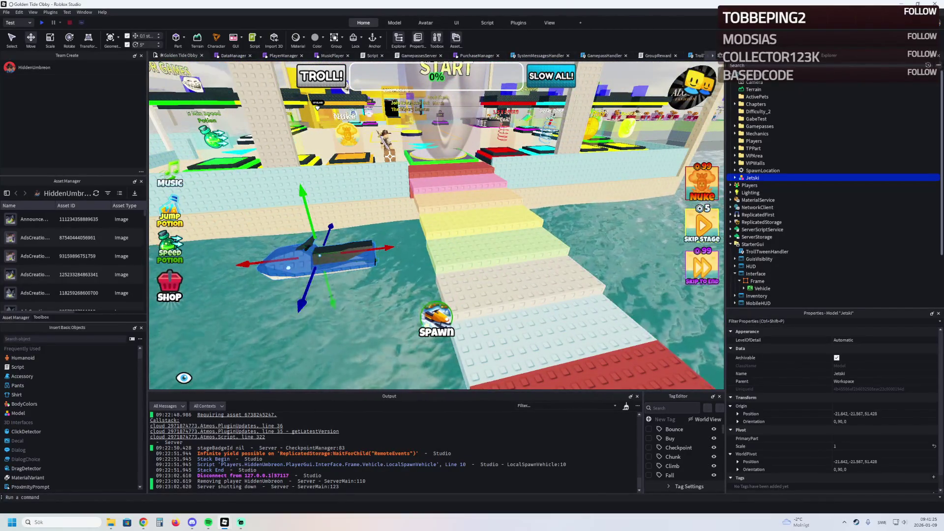
{"action": "key", "text": "ctrl+3"}
{"action": "key", "text": "ctrl+4"}
{"action": "left_click_drag", "start_coordinate": [335, 305], "coordinate": [344, 273]}
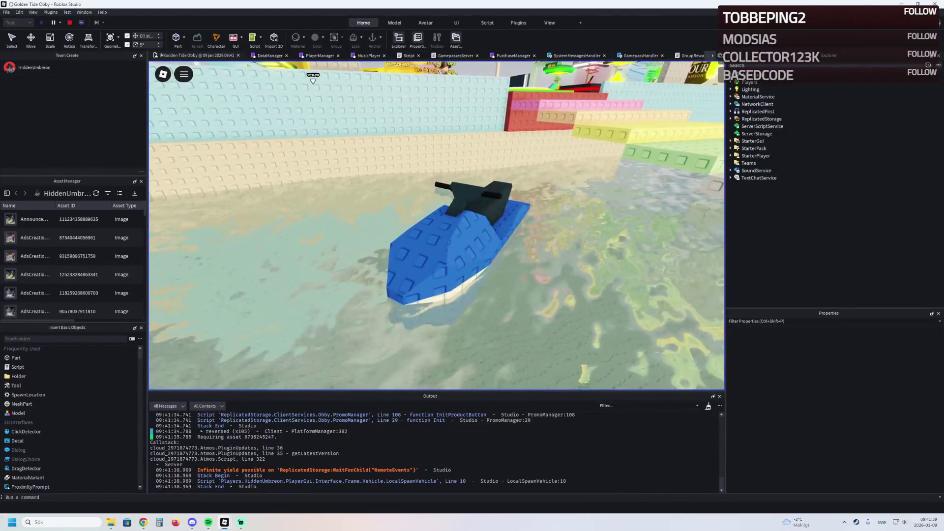
Snip a screenshot of the jetski and paste it into the ChatGPT prompt
{"action": "key", "text": "super+shift+s"}
{"action": "mouse_move", "coordinate": [317, 139]}
{"action": "left_mouse_down"}
{"action": "mouse_move", "coordinate": [559, 326]}
{"action": "mouse_move", "coordinate": [597, 345]}
{"action": "left_mouse_up"}
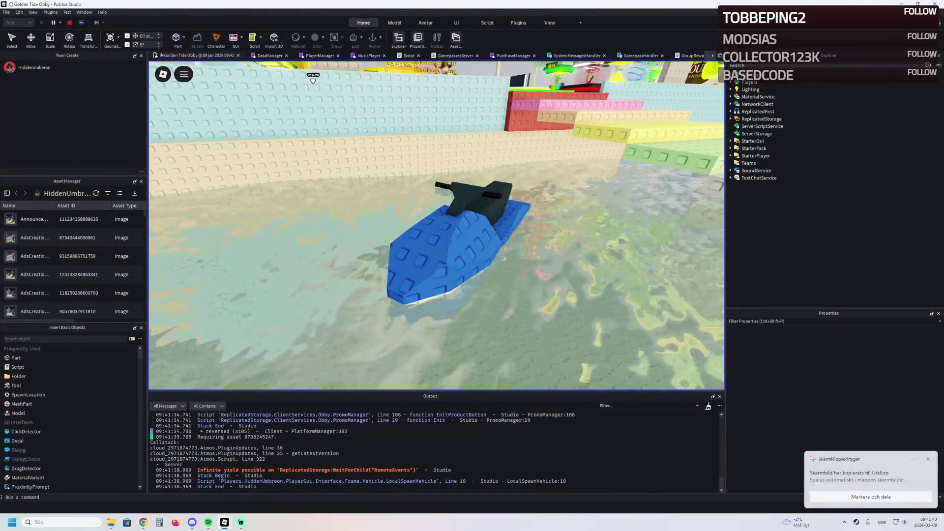
{"action": "mouse_move", "coordinate": [143, 522]}
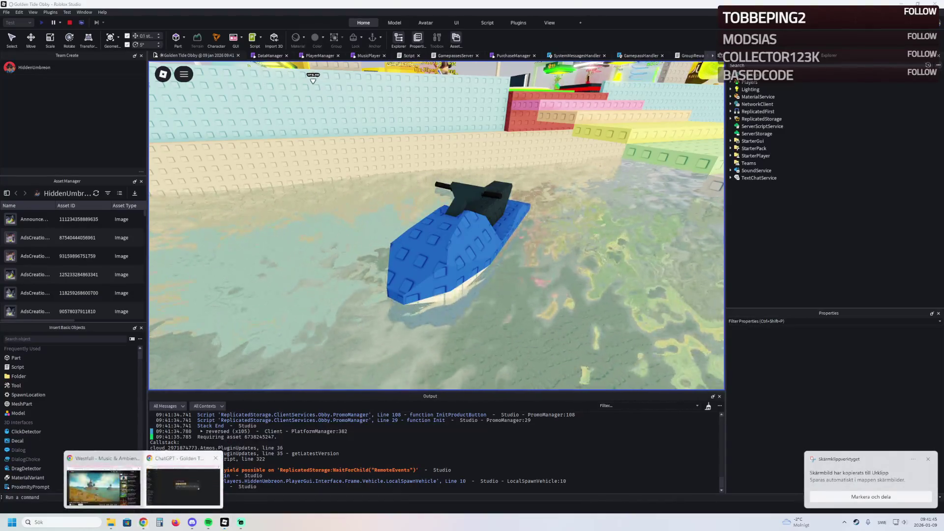
{"action": "left_click", "coordinate": [183, 484]}
{"action": "key", "text": "ctrl+v"}
Correct 'similair' to 'similar' and 'circulair' to 'circular', then send the six-image request
{"action": "right_click", "coordinate": [580, 275]}
{"action": "left_click", "coordinate": [589, 286]}
{"action": "right_click", "coordinate": [658, 273]}
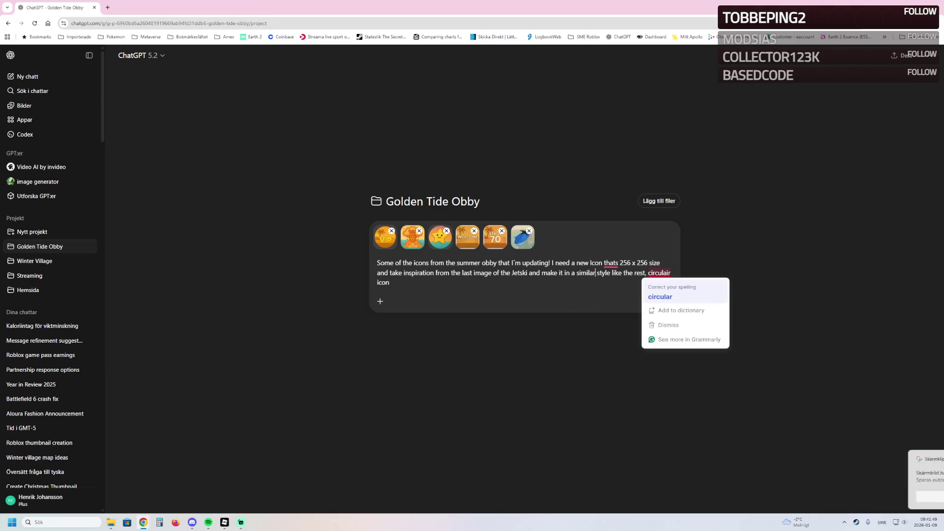
{"action": "left_click", "coordinate": [659, 297]}
{"action": "left_click", "coordinate": [668, 301]}
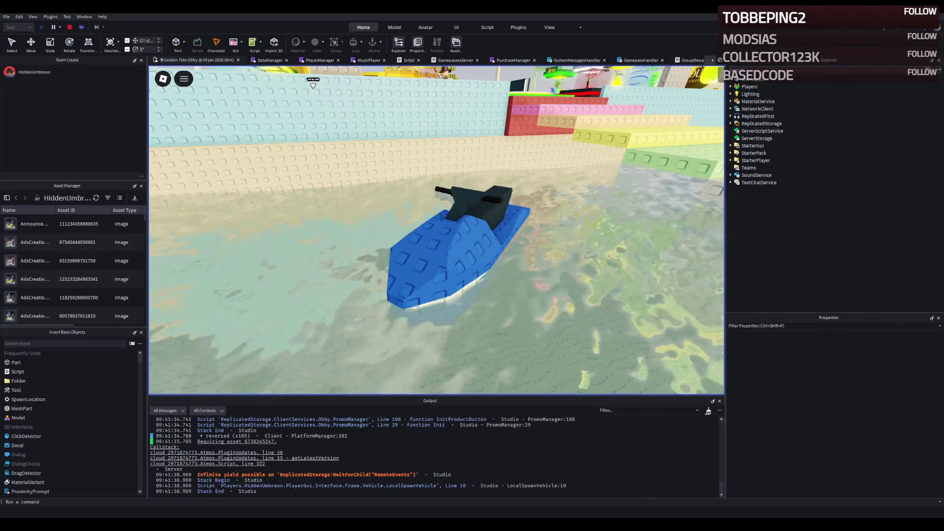
Stop the playtest, expand ReplicatedStorage, and open then collapse its Vehicles folder
{"action": "key", "text": "shift+F5"}
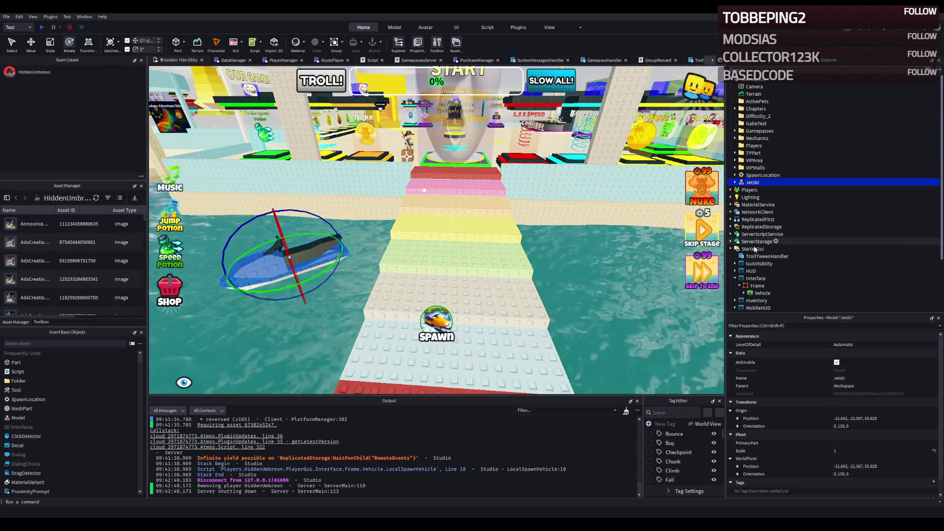
{"action": "double_click", "coordinate": [787, 227]}
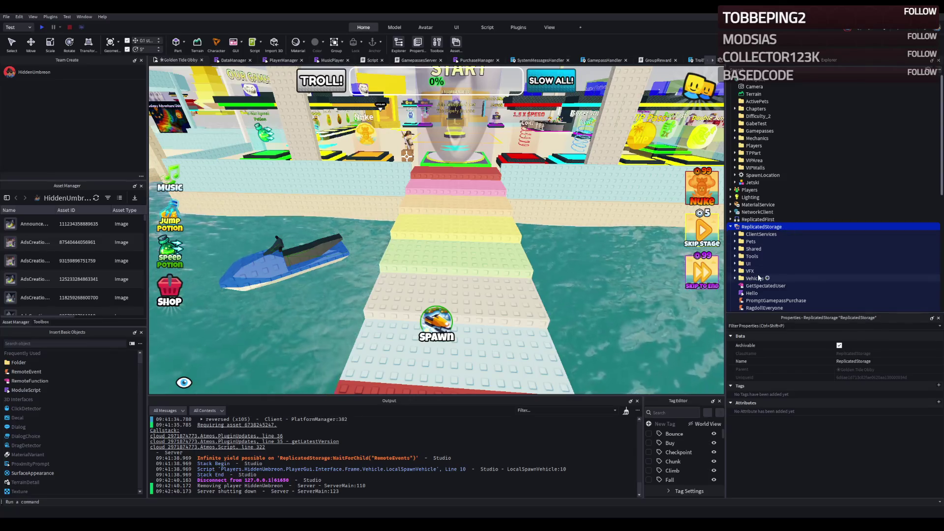
{"action": "double_click", "coordinate": [755, 278]}
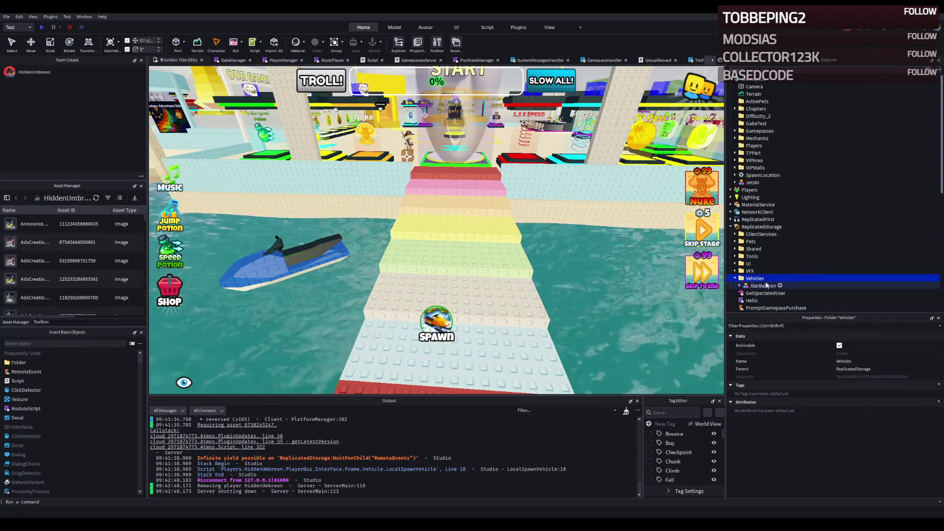
{"action": "double_click", "coordinate": [762, 279]}
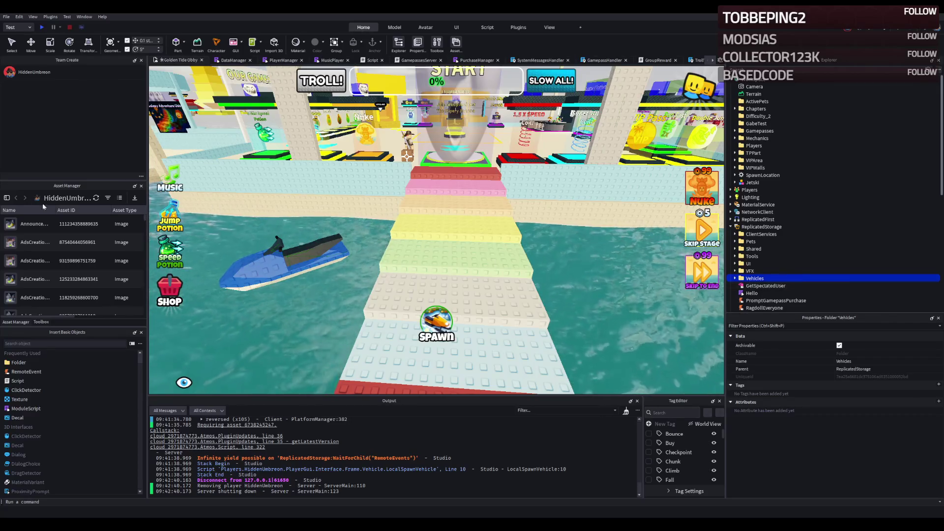
{"action": "key", "text": "a"}
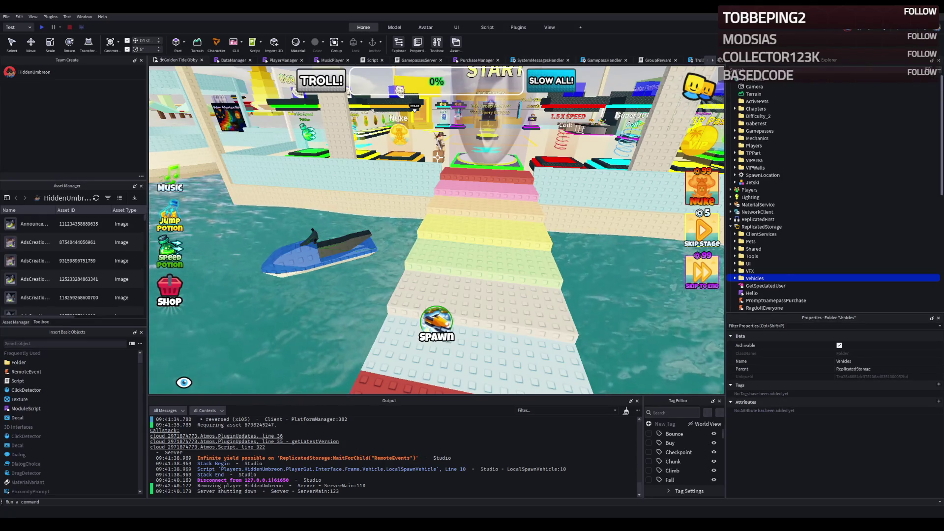
Insert a folder named RemoteEvents into ReplicatedStorage and expand it
{"action": "left_click", "coordinate": [768, 227]}
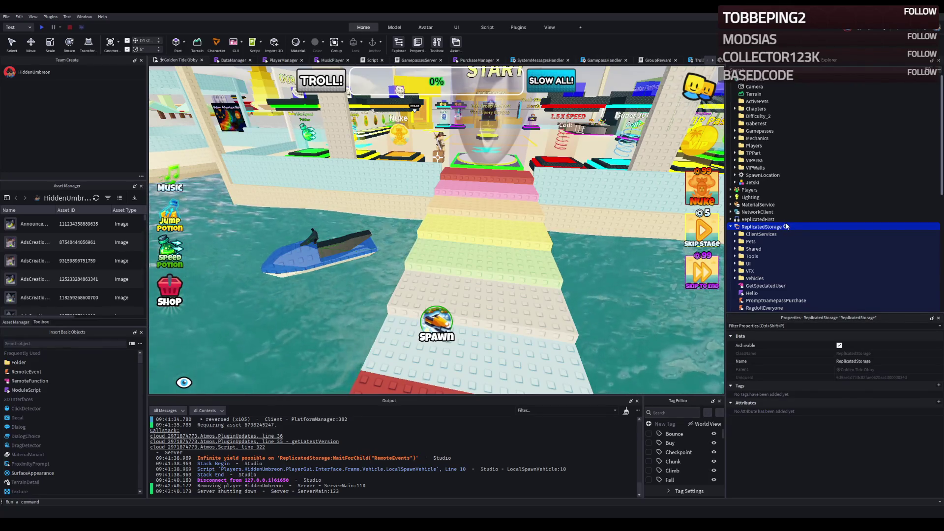
{"action": "left_click", "coordinate": [785, 225]}
{"action": "type", "text": "RemoteEvents"}
{"action": "key", "text": "Return"}
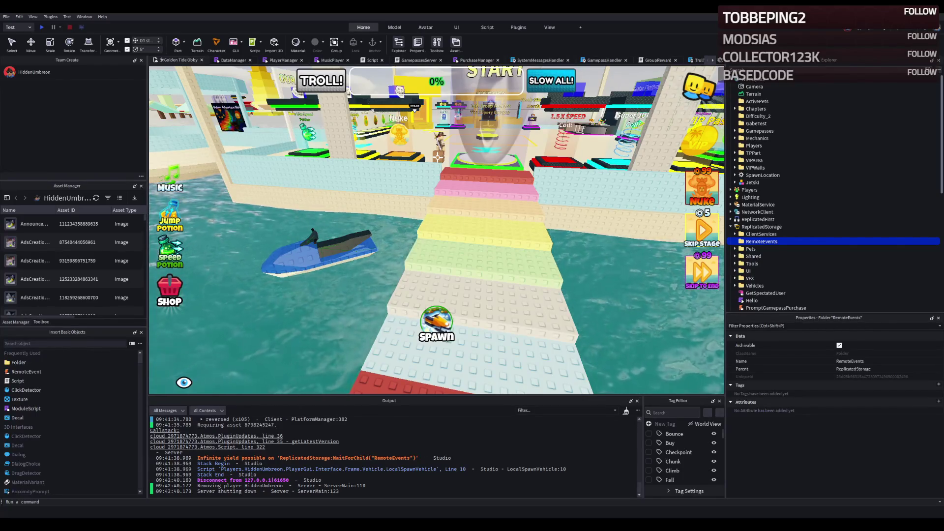
{"action": "left_click", "coordinate": [735, 242]}
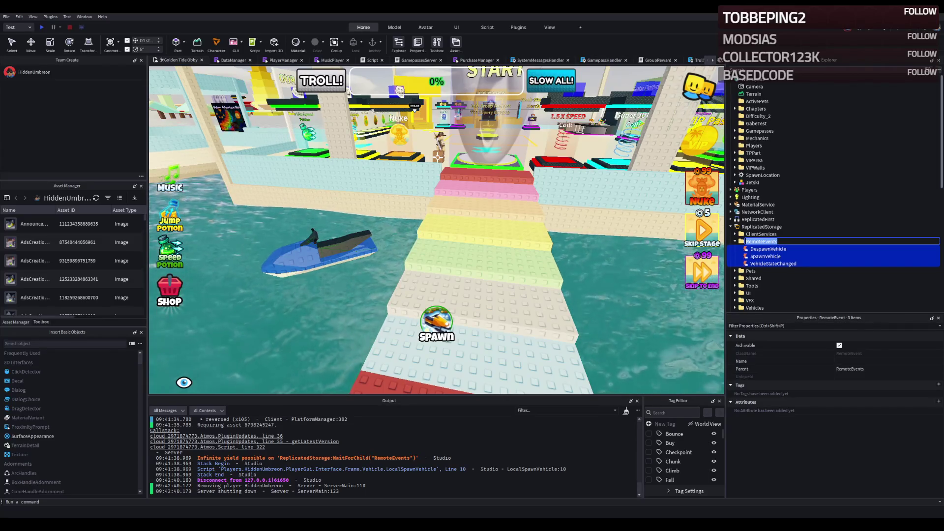
{"action": "key", "text": "Return"}
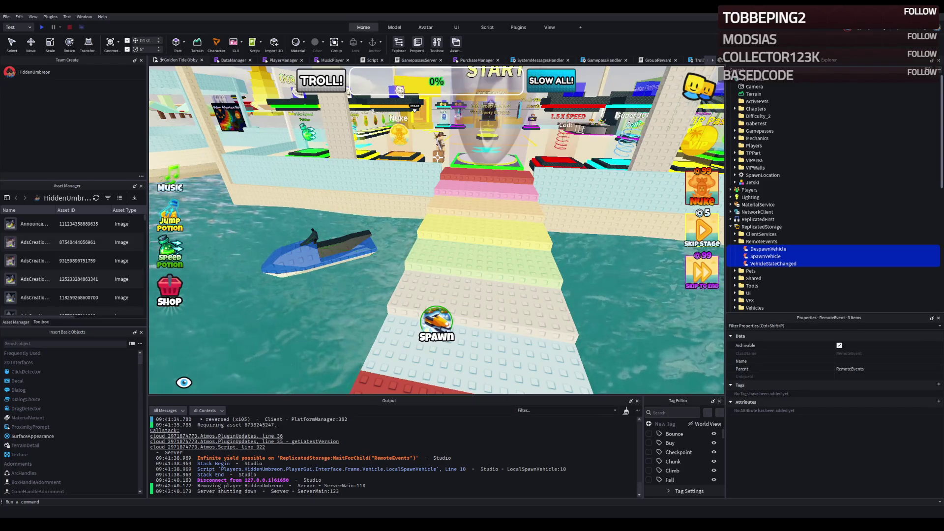
{"action": "key", "text": "Left"}
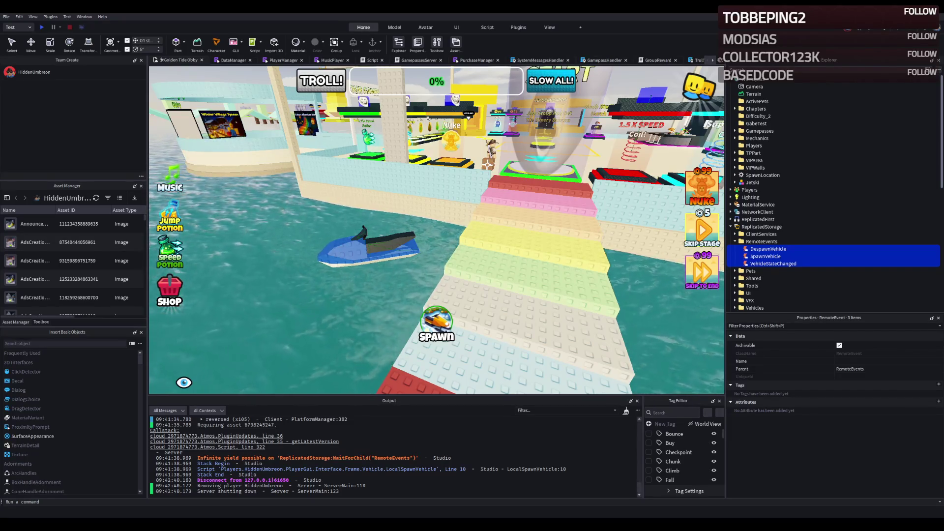
Select the jetski in the scene, then find the Jetski model inside ReplicatedStorage's Vehicles folder
{"action": "scroll", "coordinate": [388, 236], "scroll_direction": "up", "scroll_amount": 2}
{"action": "left_click", "coordinate": [389, 236]}
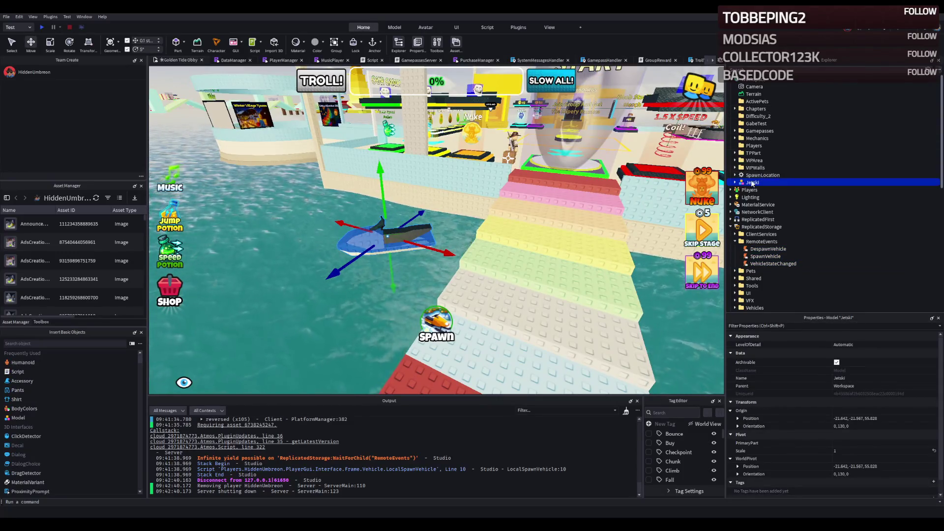
{"action": "scroll", "coordinate": [759, 241], "scroll_direction": "down", "scroll_amount": 3}
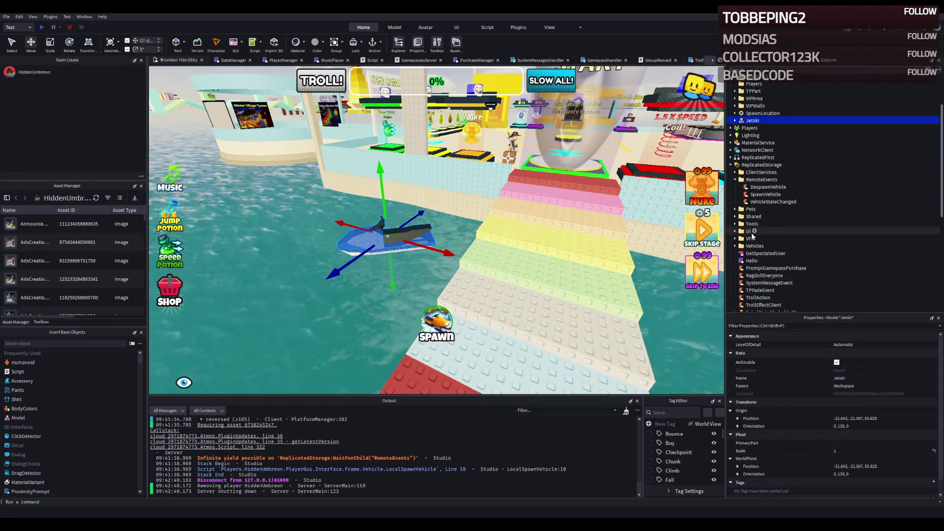
{"action": "left_click", "coordinate": [748, 246]}
{"action": "left_click", "coordinate": [735, 246]}
{"action": "left_click", "coordinate": [741, 253]}
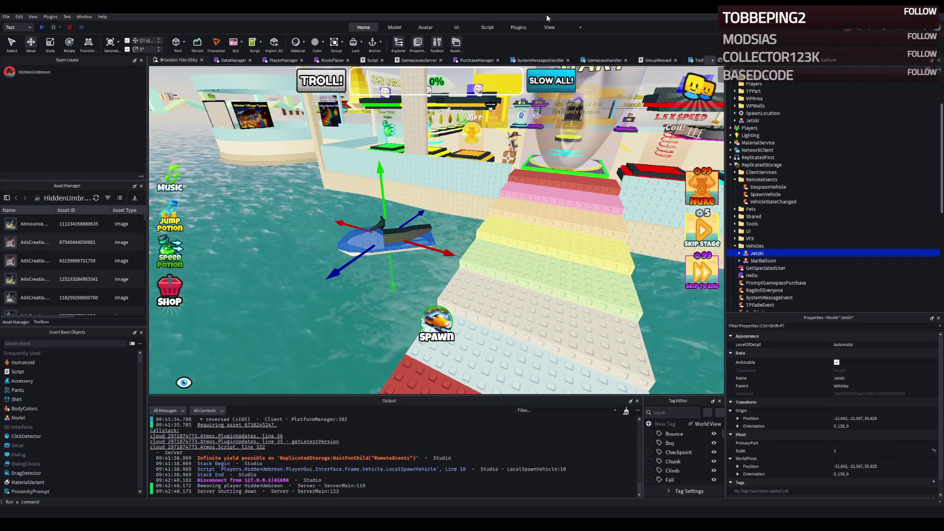
{"action": "key", "text": "ctrl+z"}
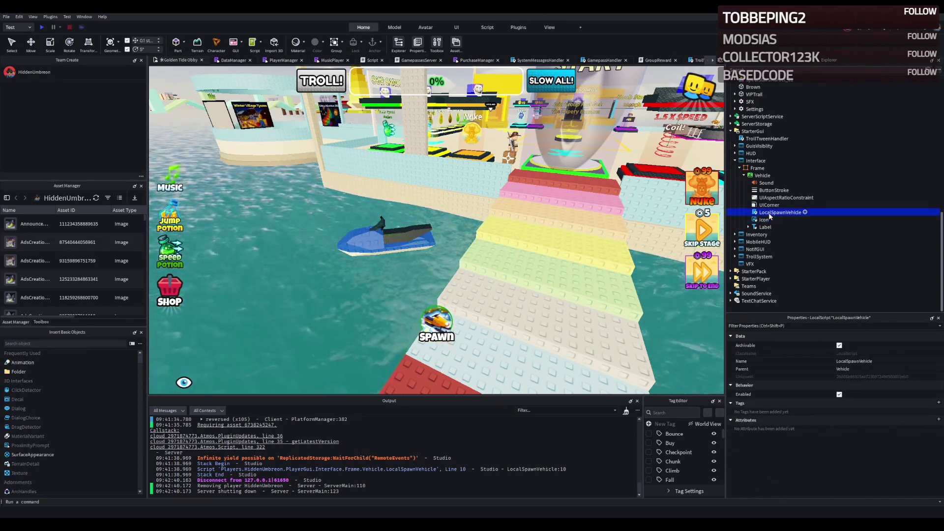
Replace 'Snowmobile' with 'Jetski' on line 14 of LocalSpawnVehicle, save, and start a playtest
{"action": "double_click", "coordinate": [779, 212]}
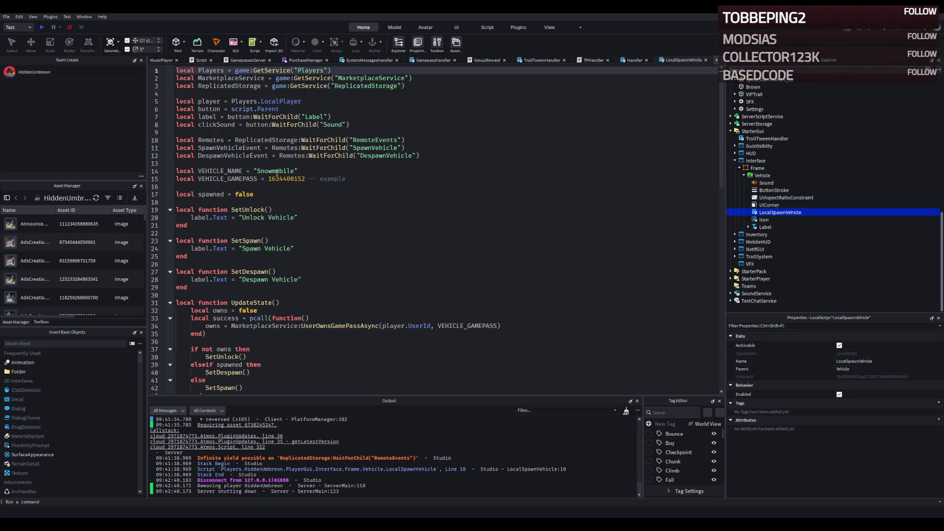
{"action": "scroll", "coordinate": [763, 181], "scroll_direction": "up", "scroll_amount": 8}
{"action": "double_click", "coordinate": [757, 176]}
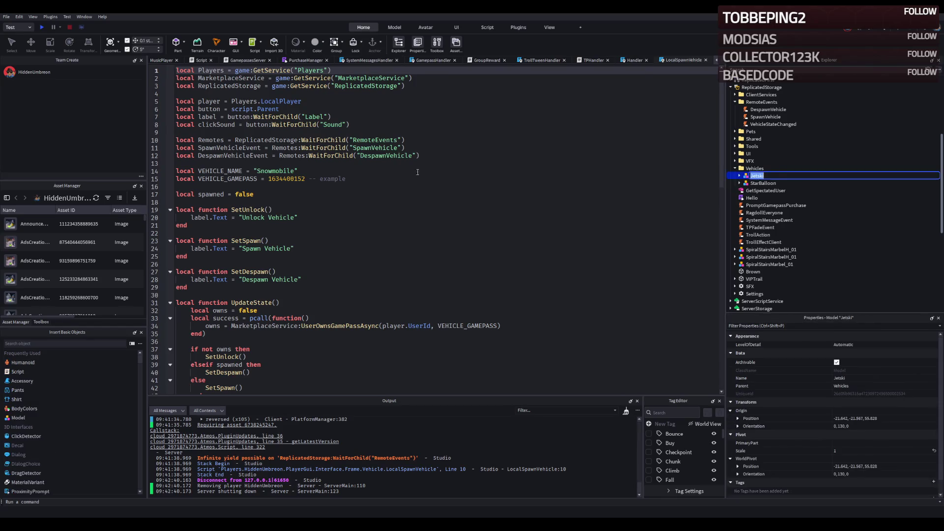
{"action": "double_click", "coordinate": [279, 171]}
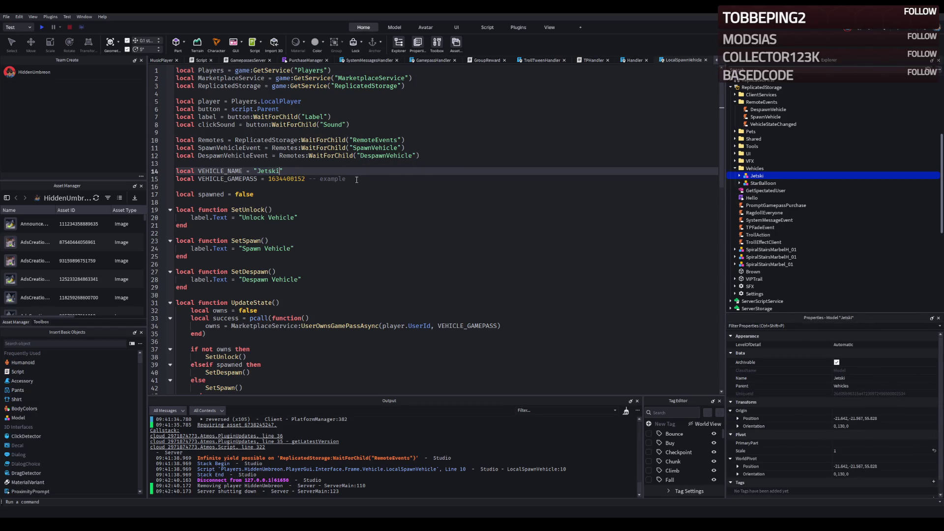
{"action": "scroll", "coordinate": [357, 180], "scroll_direction": "down", "scroll_amount": 9}
{"action": "left_click", "coordinate": [364, 225]}
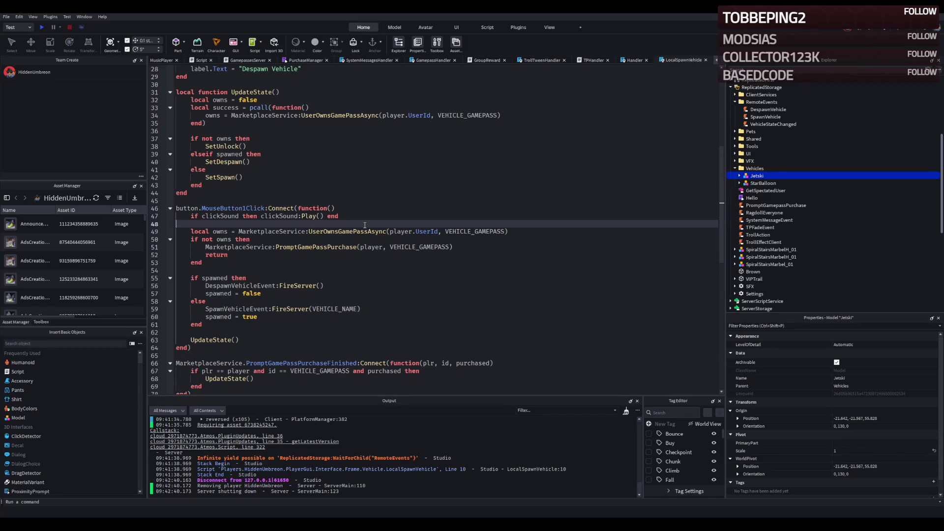
{"action": "key", "text": "ctrl+s"}
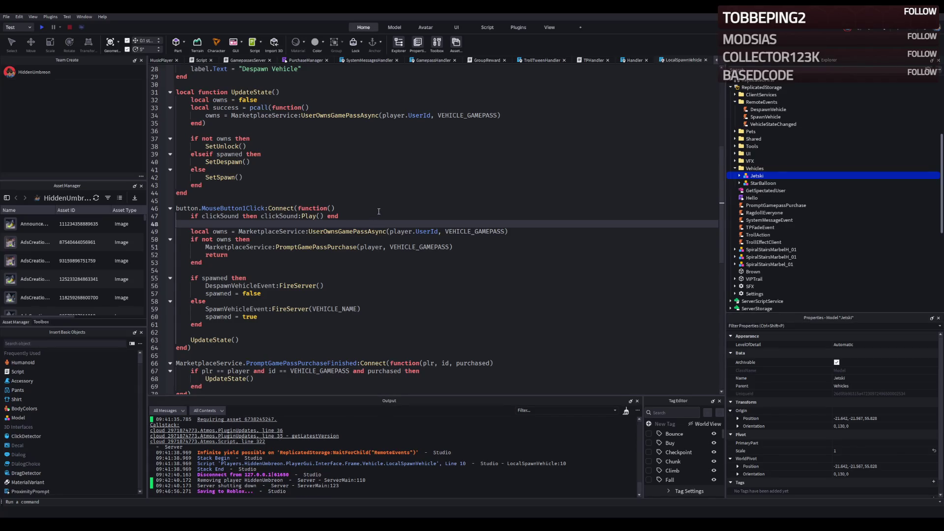
{"action": "key", "text": "F5"}
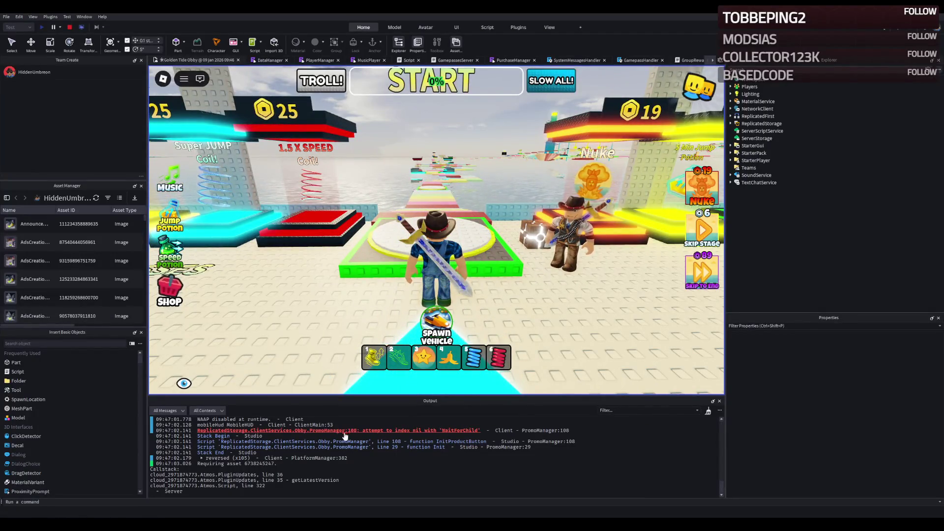
Open the PromoManager error at line 108 and run the character along the obby path
{"action": "left_click", "coordinate": [302, 432]}
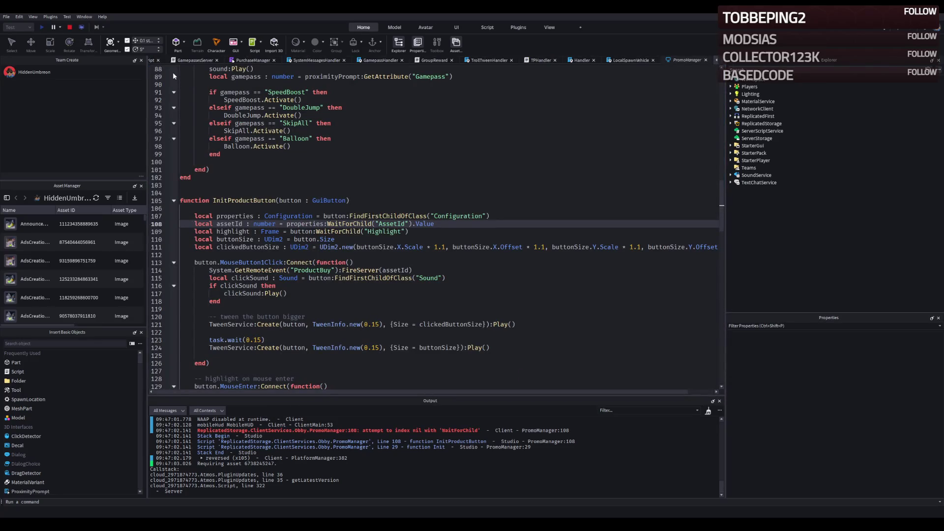
{"action": "scroll", "coordinate": [168, 62], "scroll_direction": "up", "scroll_amount": 14}
{"action": "key", "text": "w"}
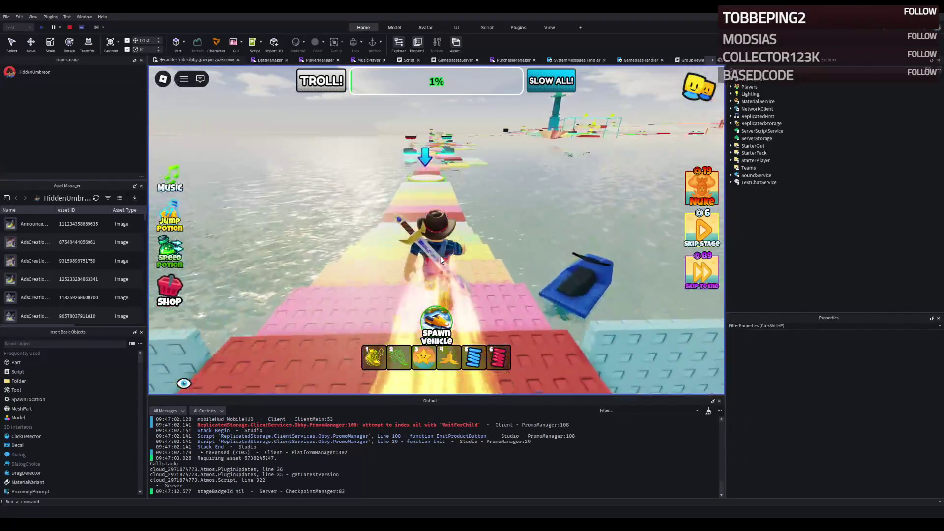
{"action": "key", "text": "d"}
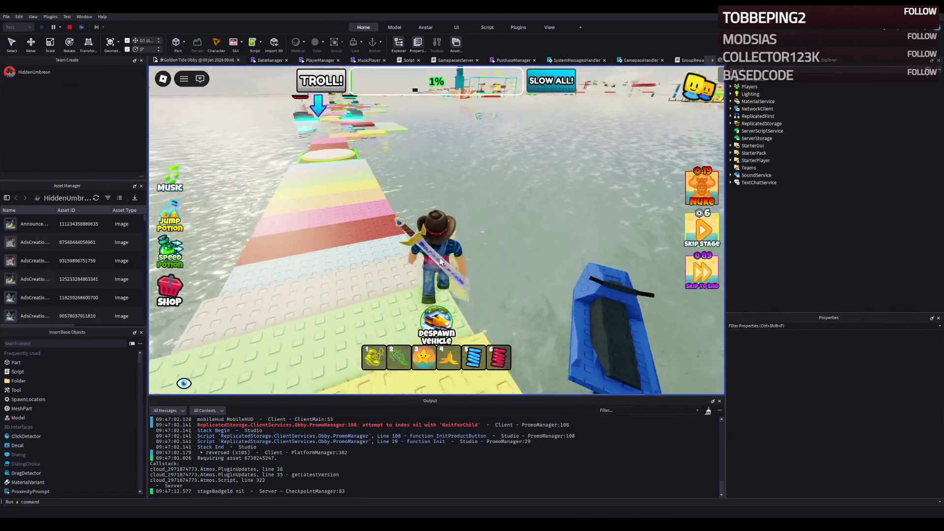
{"action": "key", "text": "w"}
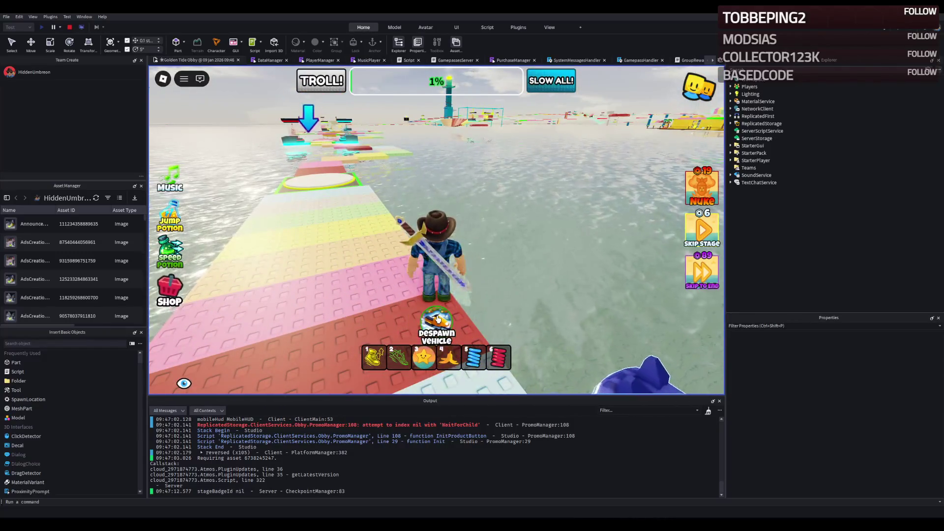
{"action": "key", "text": "a"}
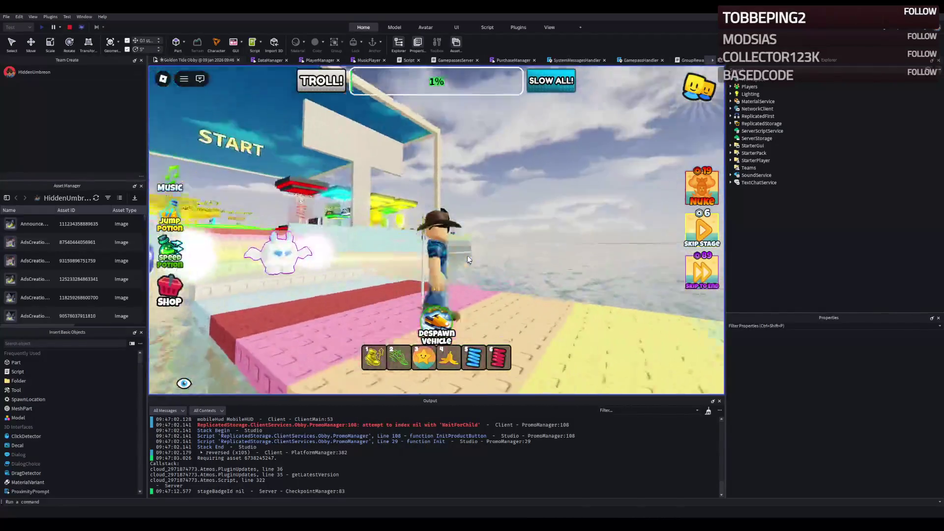
{"action": "key", "text": "w"}
Test the Despawn and Spawn Vehicle buttons with the jetski, then stop the playtest
{"action": "left_click", "coordinate": [428, 317]}
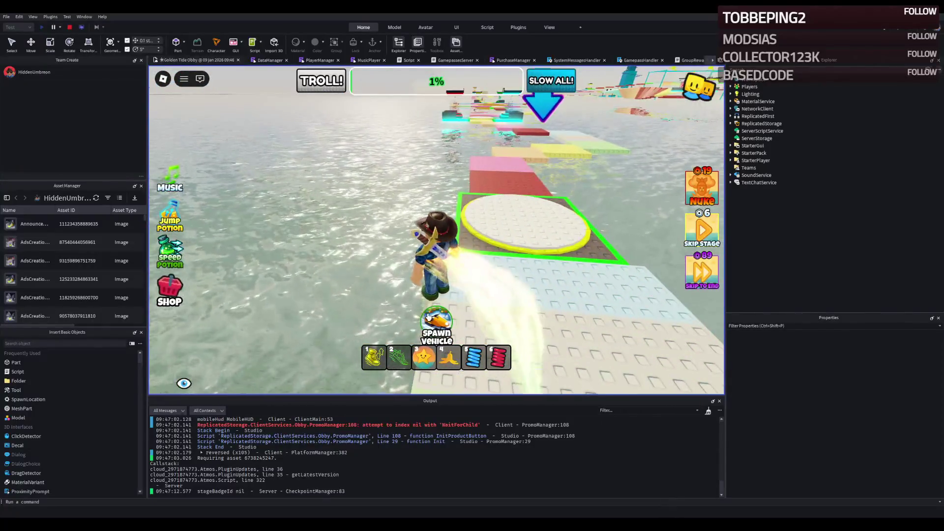
{"action": "left_click", "coordinate": [428, 317]}
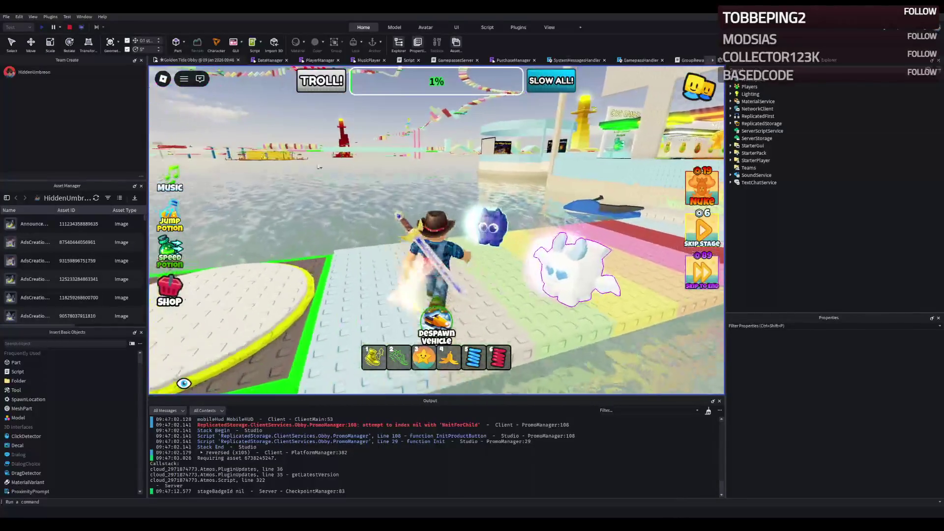
{"action": "left_click", "coordinate": [70, 27]}
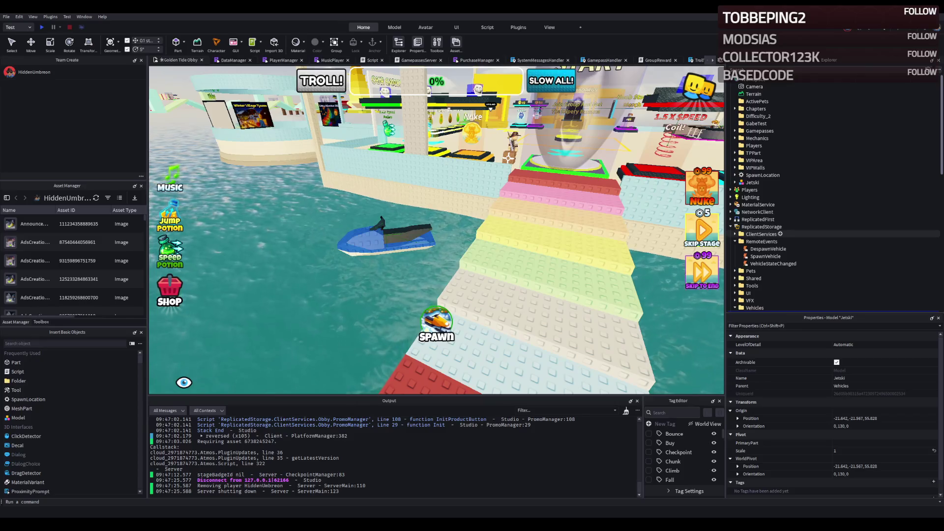
Paste the Snowmobile model into the Vehicles folder beside Jetski
{"action": "scroll", "coordinate": [762, 234], "scroll_direction": "down", "scroll_amount": 3}
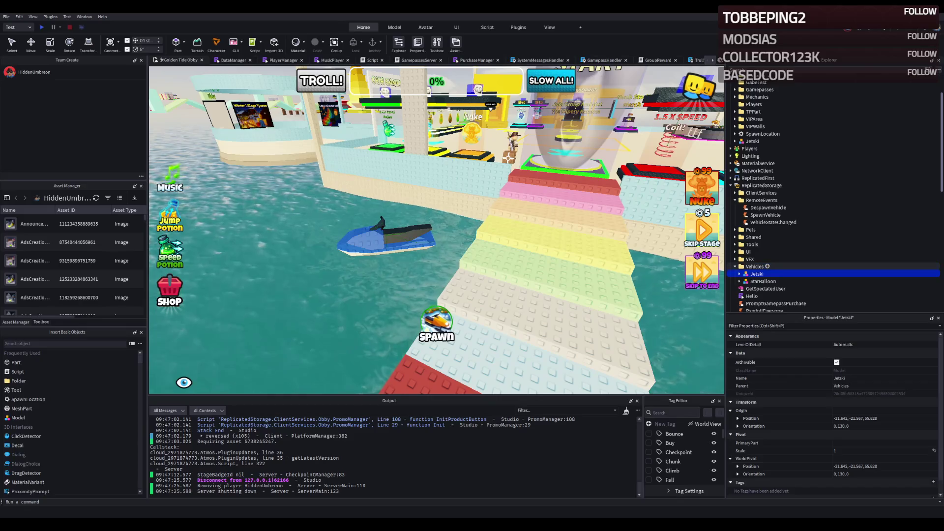
{"action": "left_click", "coordinate": [756, 267]}
{"action": "key", "text": "ctrl+shift+v"}
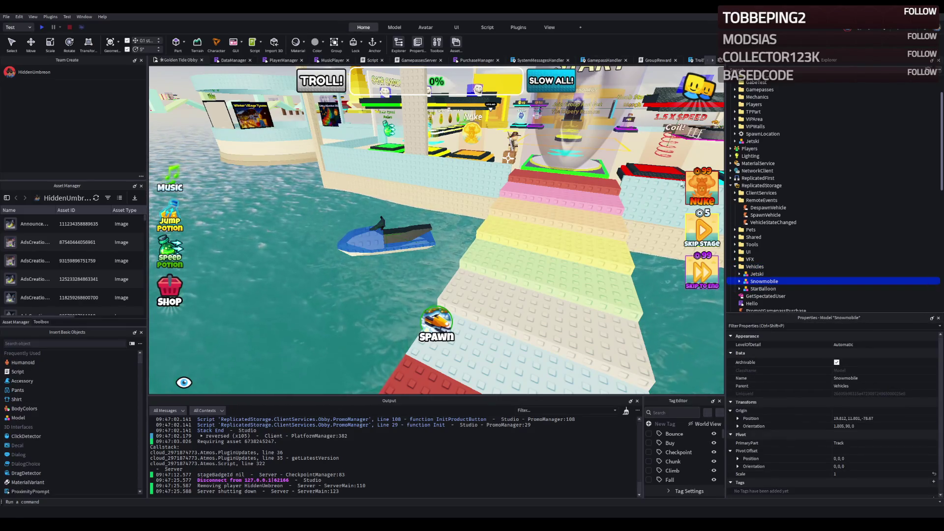
Review the PromoManager script and select the vehicle name on line 14 of LocalSpawnVehicle
{"action": "left_click", "coordinate": [693, 60]}
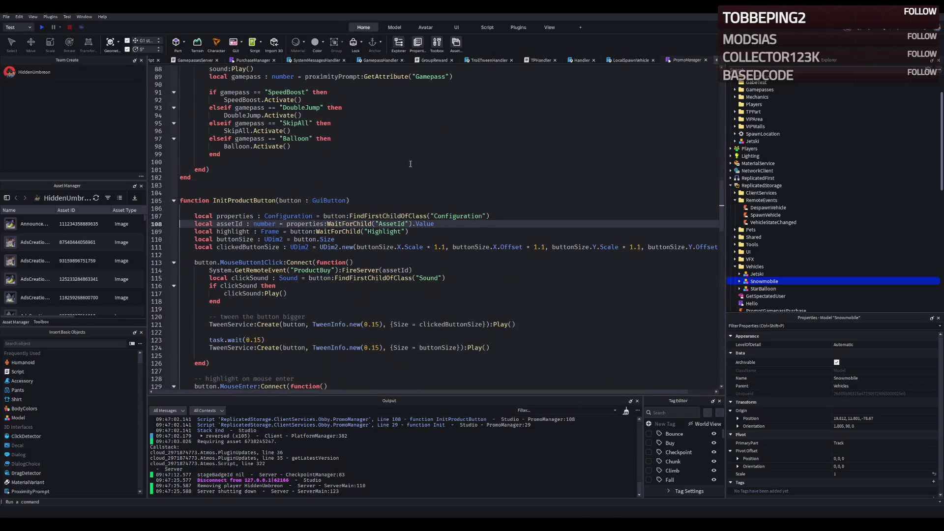
{"action": "scroll", "coordinate": [411, 163], "scroll_direction": "up", "scroll_amount": 20}
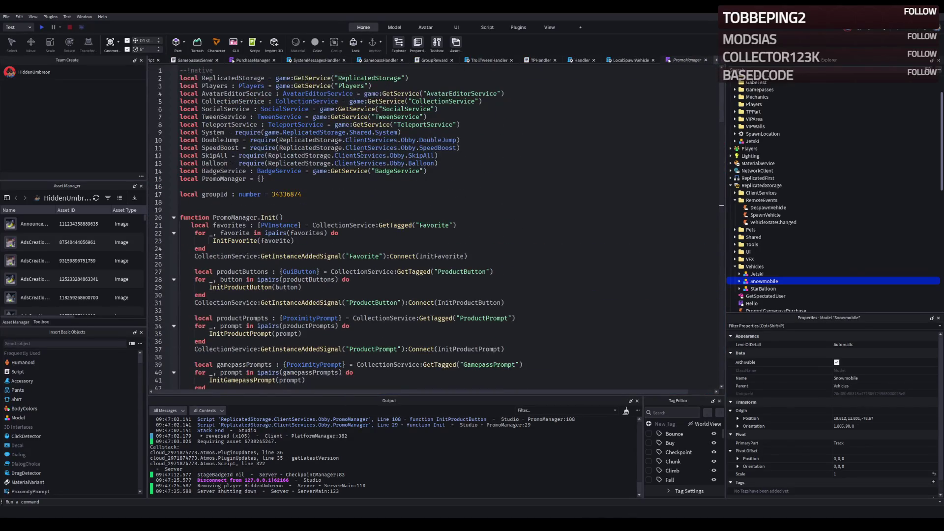
{"action": "scroll", "coordinate": [355, 158], "scroll_direction": "down", "scroll_amount": 17}
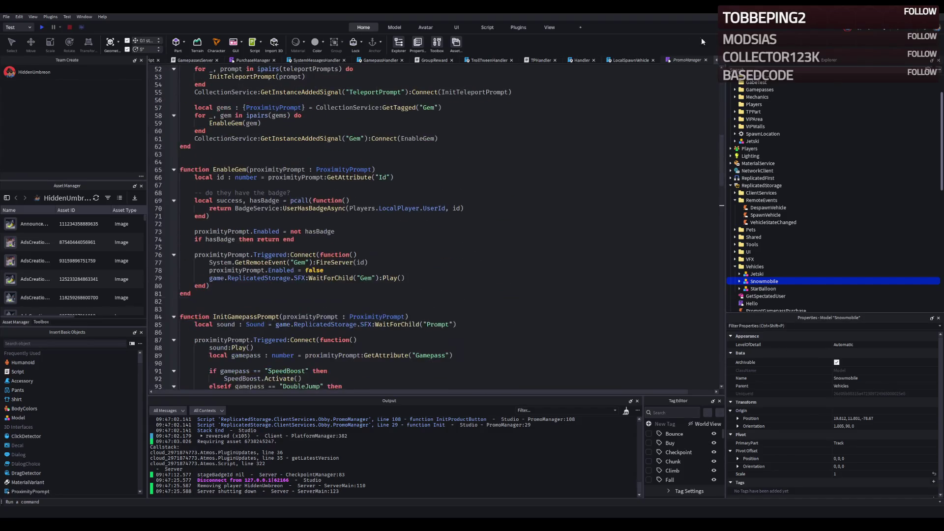
{"action": "left_click", "coordinate": [627, 60]}
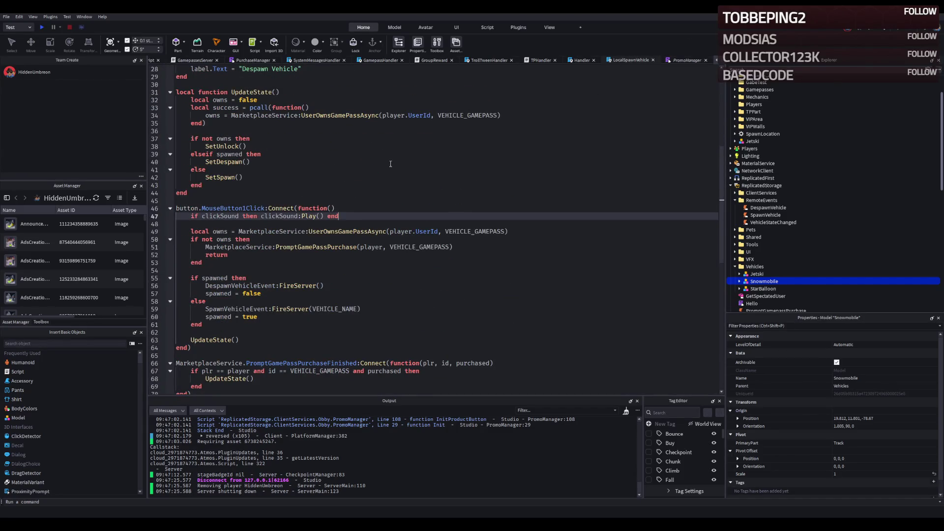
{"action": "scroll", "coordinate": [390, 164], "scroll_direction": "up", "scroll_amount": 9}
{"action": "double_click", "coordinate": [275, 170]}
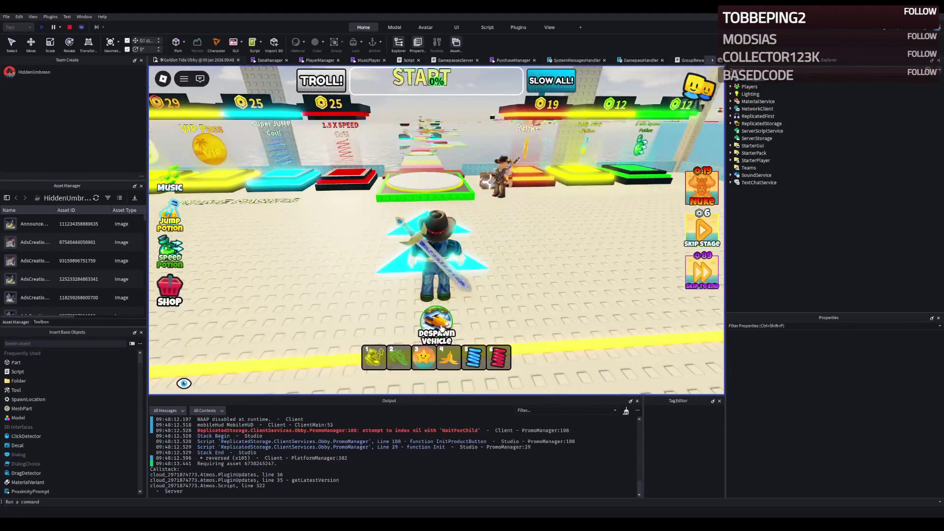
Run the avatar around the spawn area, read the BoatScript Density -1 warning in Output, and stop
{"action": "key", "text": "a"}
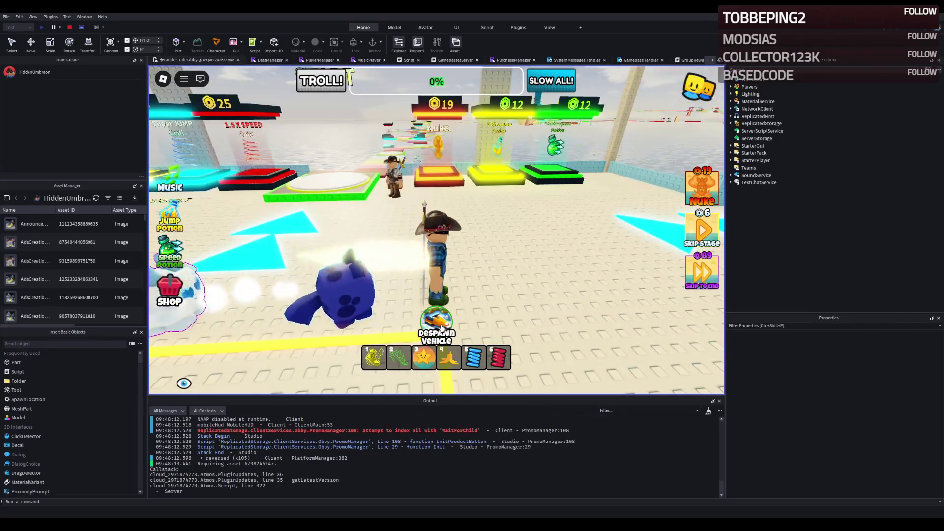
{"action": "key", "text": "a"}
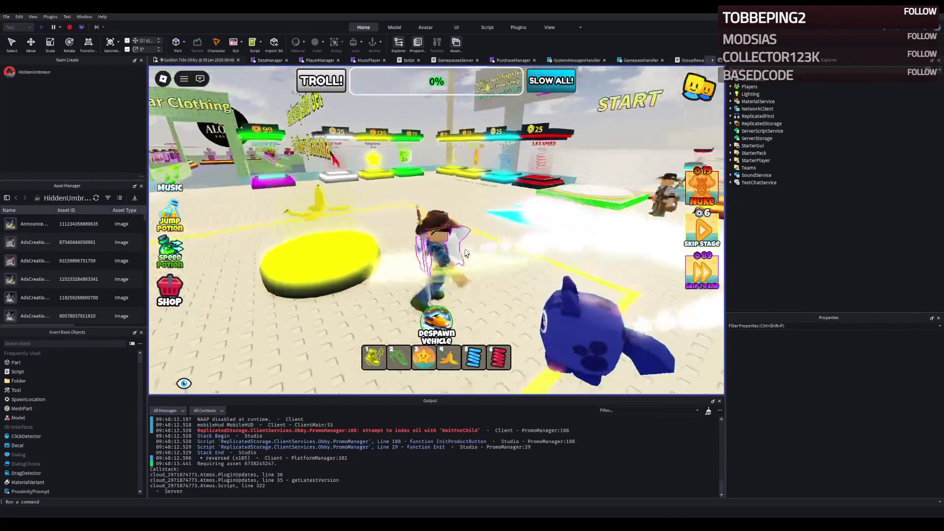
{"action": "key", "text": "w"}
{"action": "scroll", "coordinate": [361, 439], "scroll_direction": "up", "scroll_amount": 2}
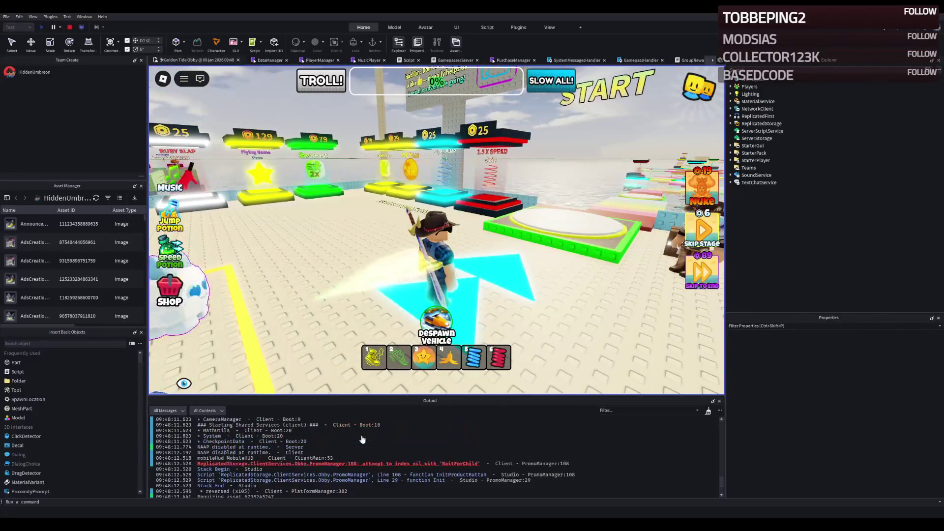
{"action": "scroll", "coordinate": [362, 439], "scroll_direction": "up", "scroll_amount": 10}
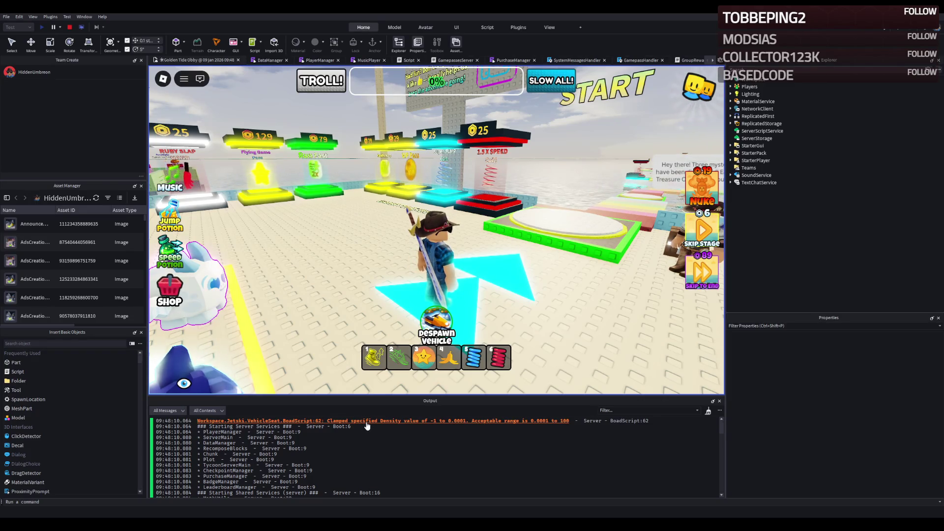
{"action": "key", "text": "Right"}
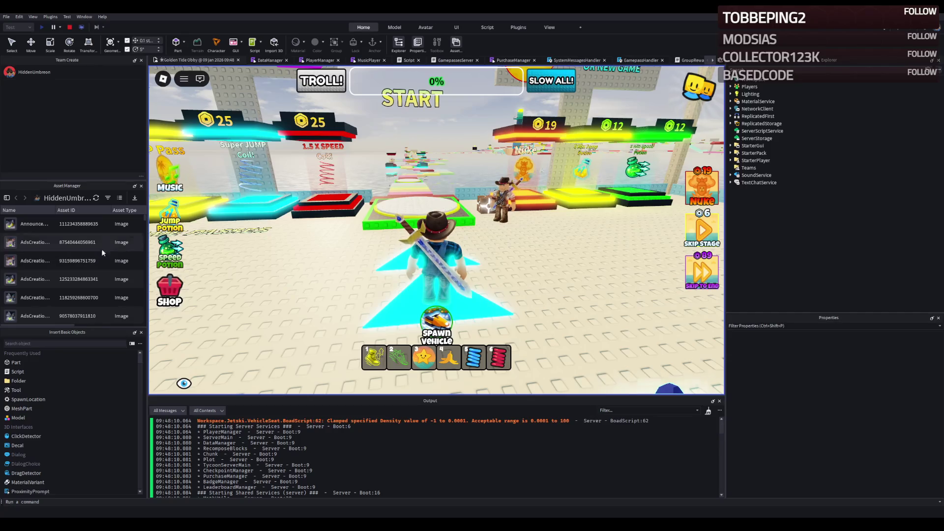
{"action": "left_click", "coordinate": [70, 27]}
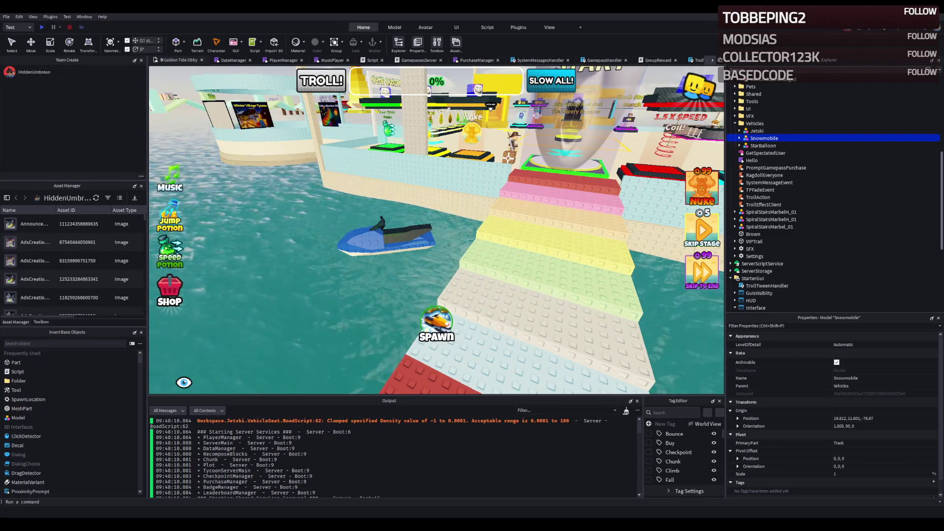
Add the VehicleHandler script under ServerScriptService
{"action": "scroll", "coordinate": [811, 197], "scroll_direction": "down", "scroll_amount": 4}
{"action": "left_click", "coordinate": [761, 181]}
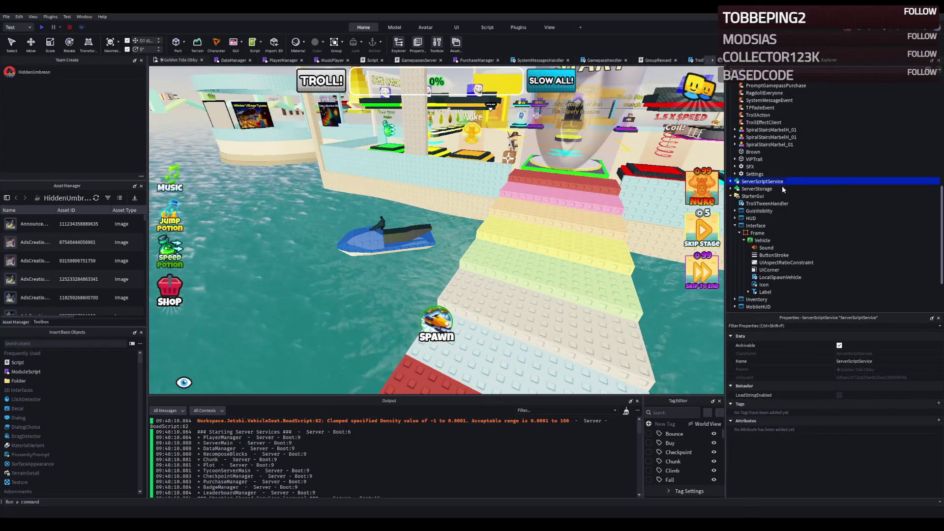
{"action": "key", "text": "shift+F5"}
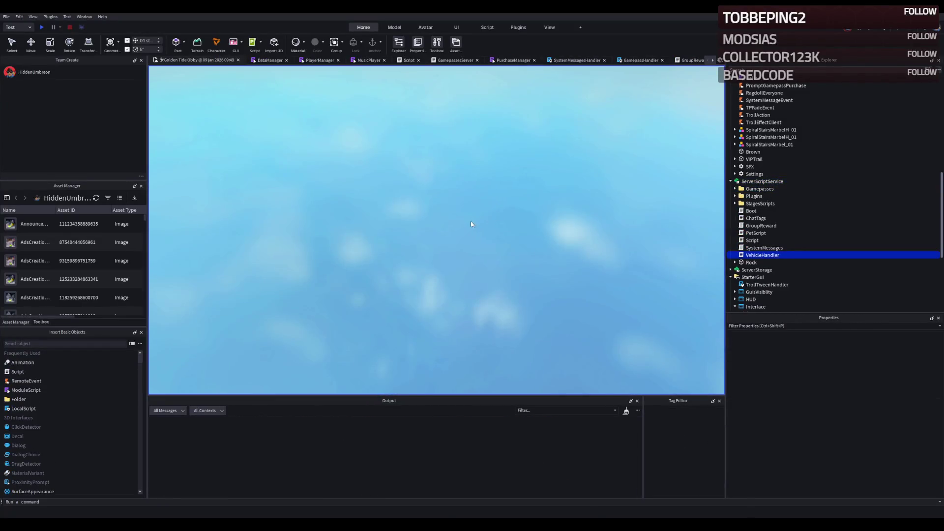
Start a playtest, spawn a vehicle, drive it forward toward the water, then stop the test
{"action": "key", "text": "F5"}
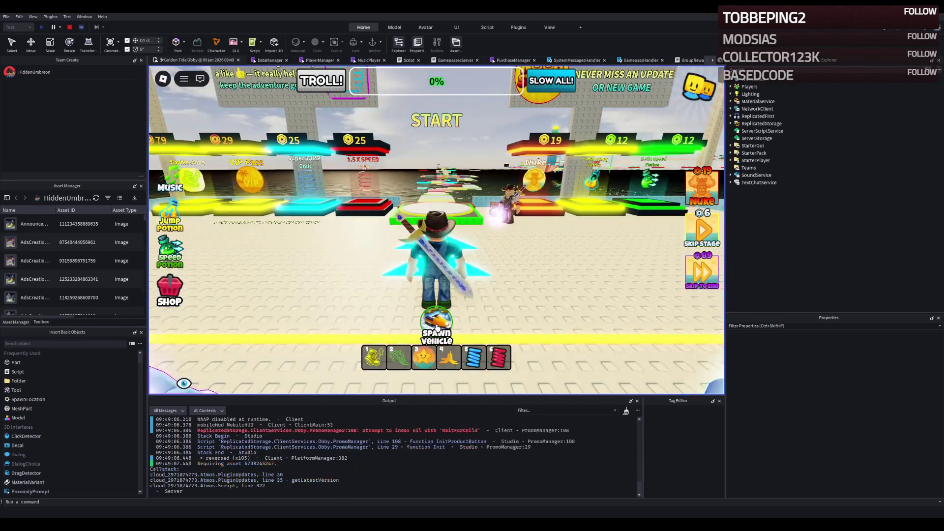
{"action": "left_click", "coordinate": [436, 327]}
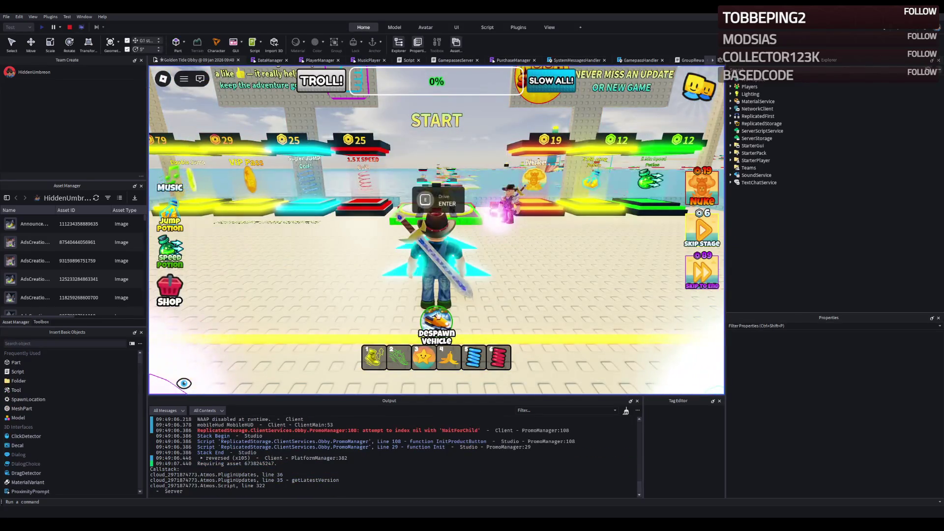
{"action": "key", "text": "w"}
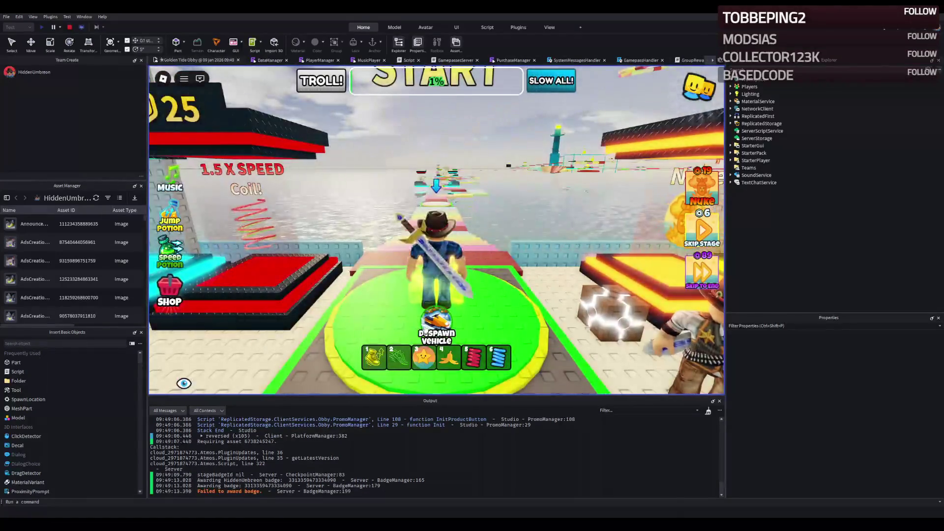
{"action": "key", "text": "w"}
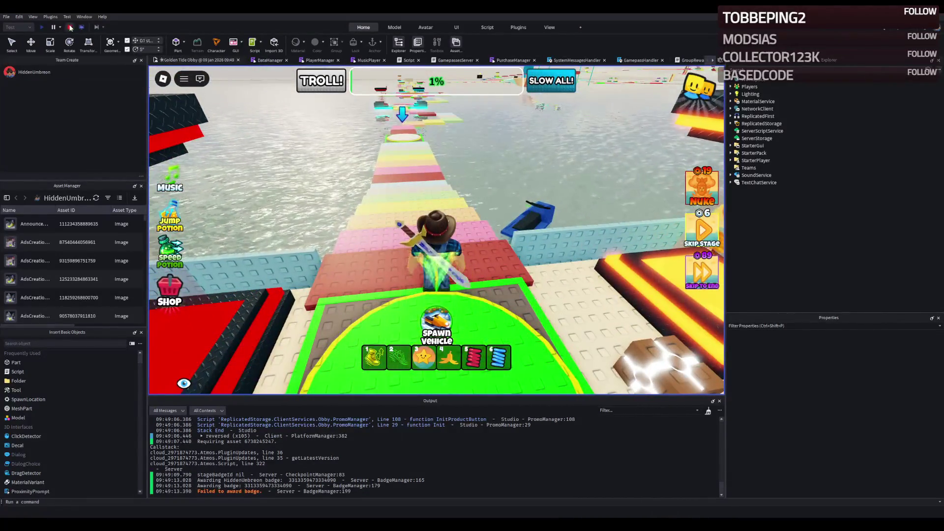
{"action": "key", "text": "shift+F5"}
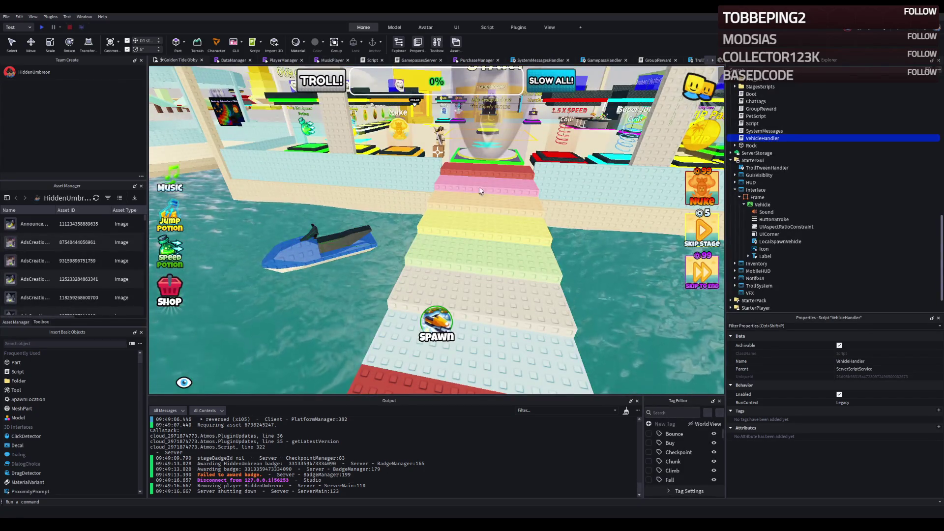
Open the LocalSpawnVehicle script and select the VEHICLE_NAME value 'Snowmobile' on line 14
{"action": "left_click", "coordinate": [691, 60]}
{"action": "scroll", "coordinate": [689, 60], "scroll_direction": "down", "scroll_amount": 4}
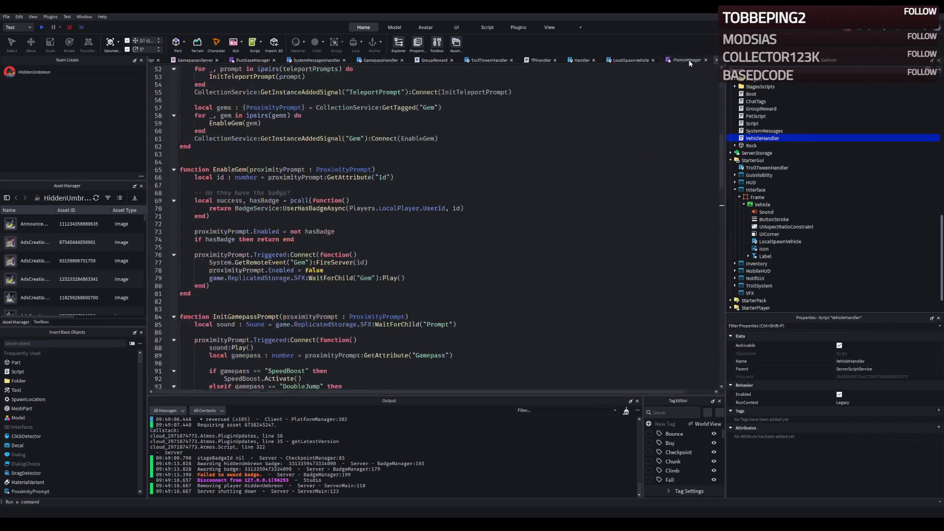
{"action": "left_click", "coordinate": [632, 60]}
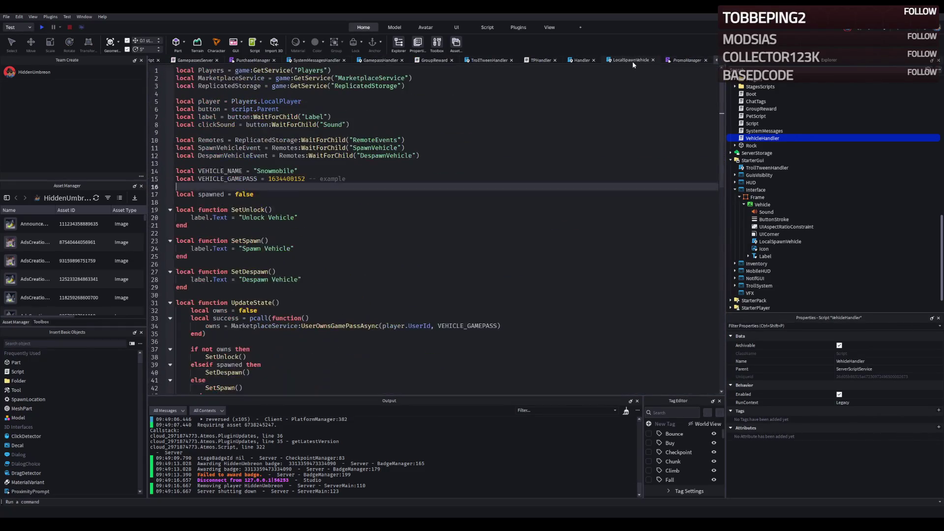
{"action": "double_click", "coordinate": [285, 171]}
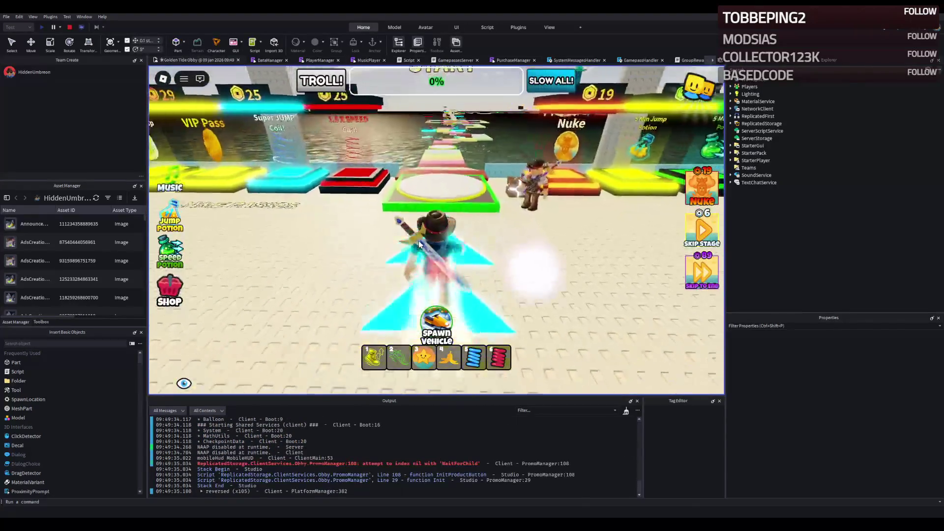
Spawn a jetski and ride it across the open water toward the lighthouse
{"action": "key", "text": "w"}
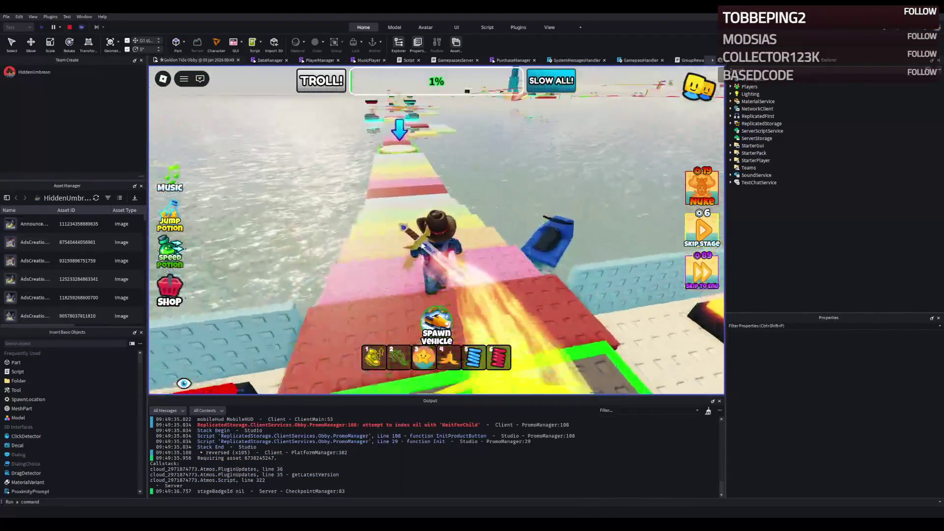
{"action": "left_click", "coordinate": [442, 326]}
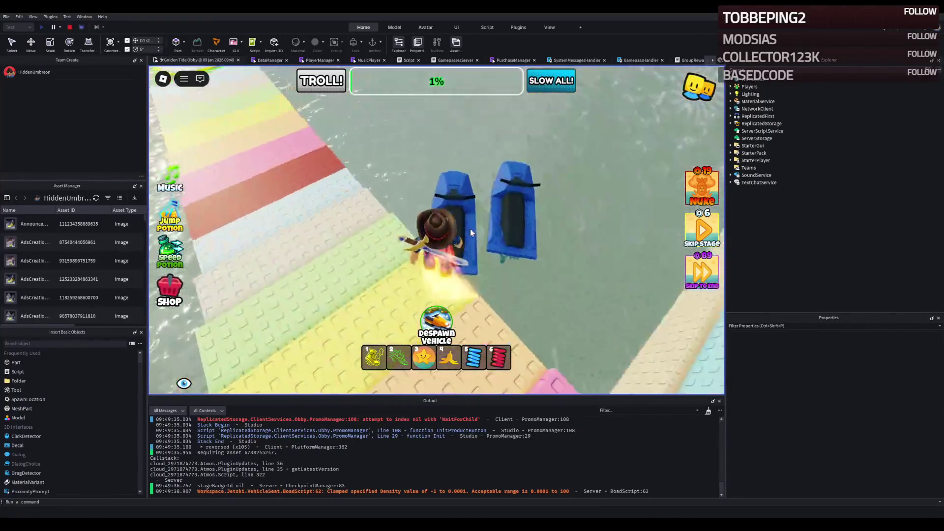
{"action": "key", "text": "w"}
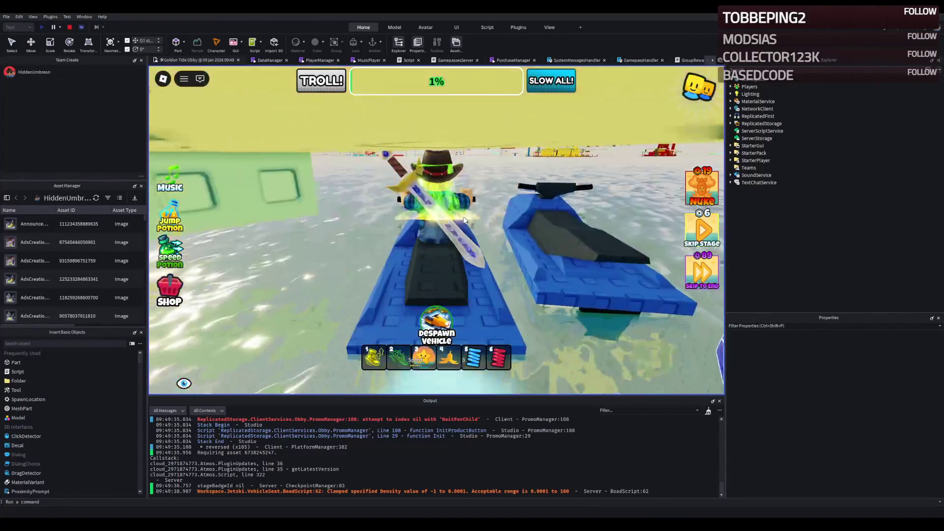
{"action": "key", "text": "d"}
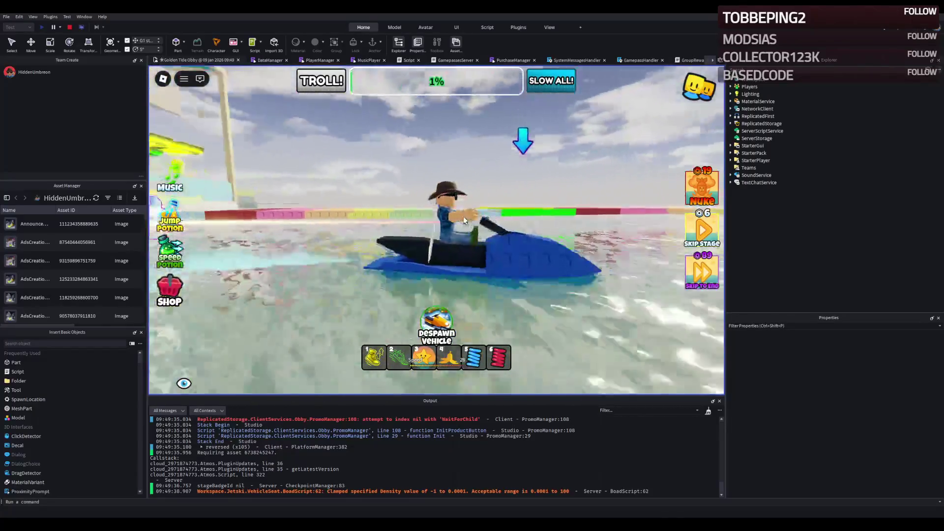
{"action": "key", "text": "a"}
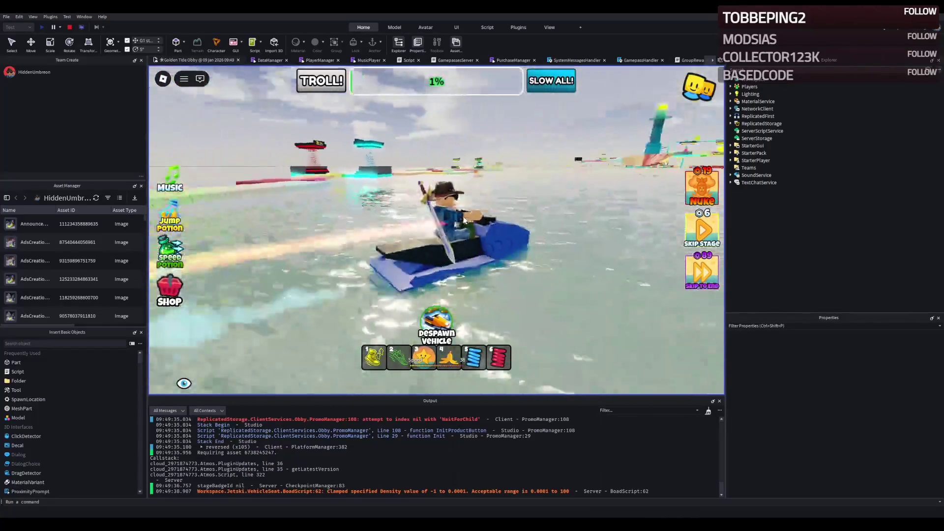
{"action": "key", "text": "w"}
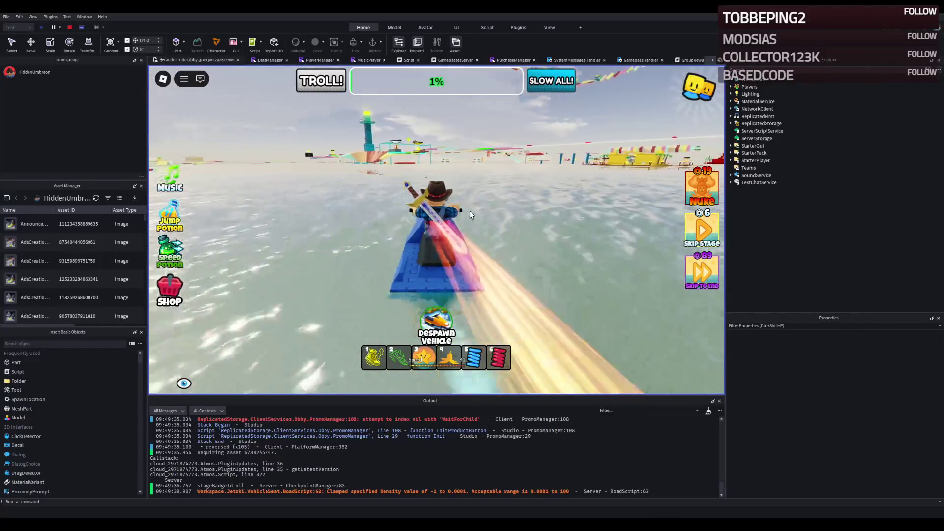
{"action": "key", "text": "a"}
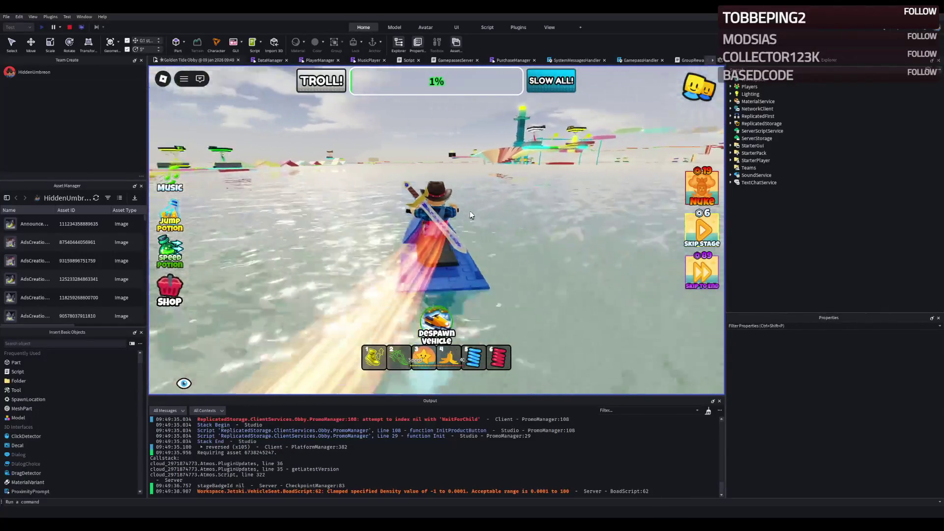
{"action": "key", "text": "a"}
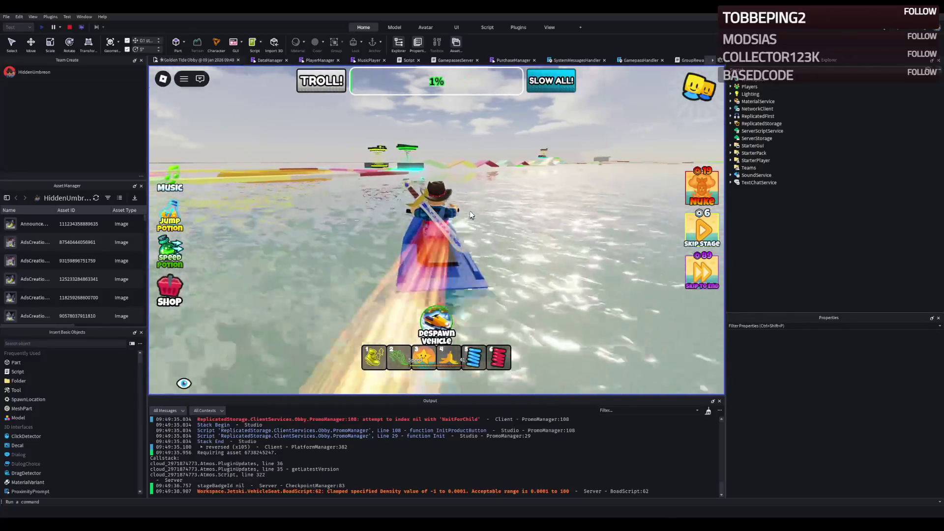
{"action": "key", "text": "d"}
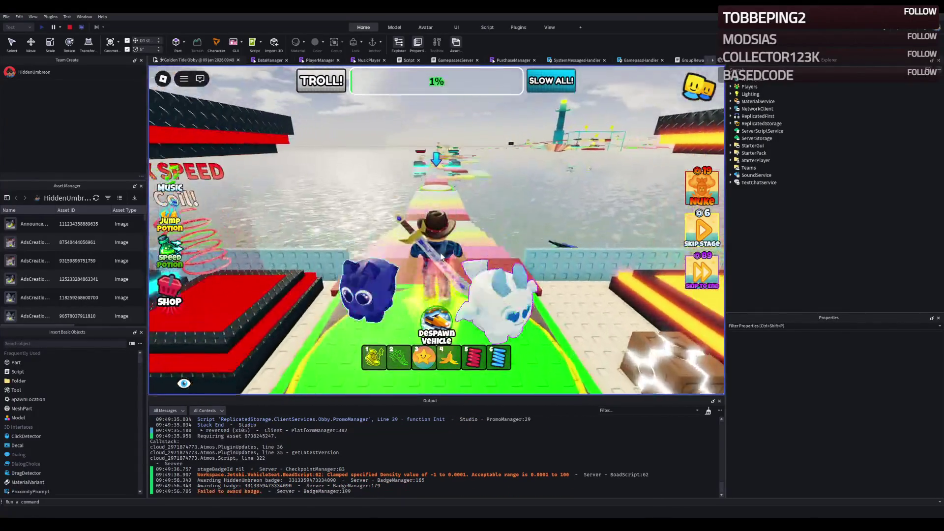
Despawn the jetski and walk the character onto the round checkpoint pad and back
{"action": "left_click", "coordinate": [436, 325]}
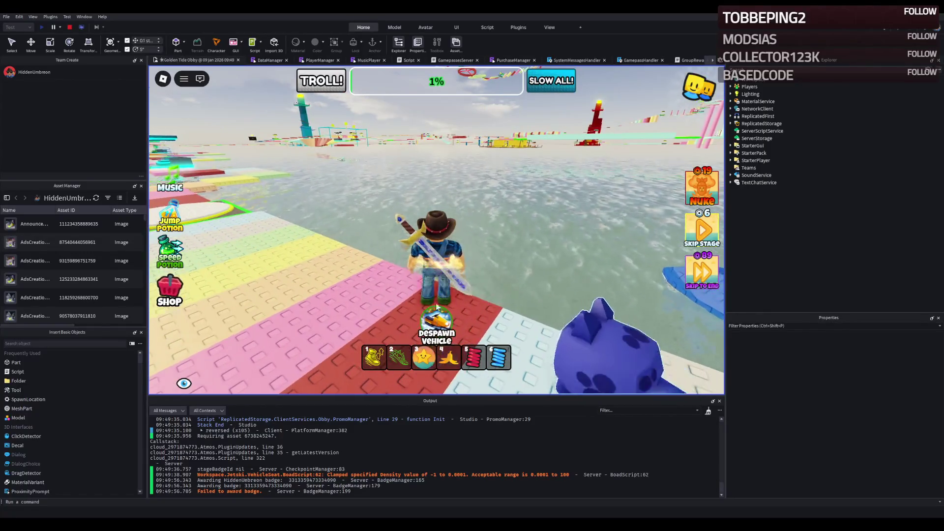
{"action": "key", "text": "w"}
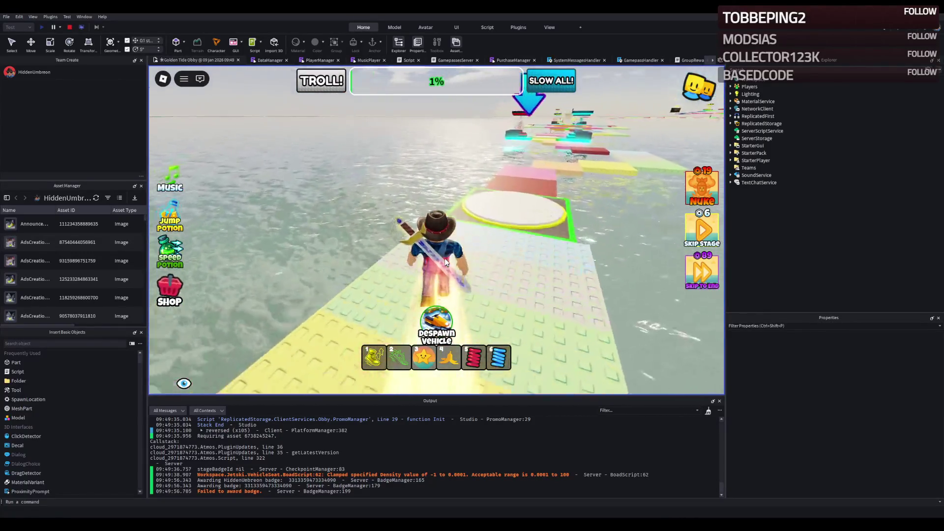
{"action": "key", "text": "w"}
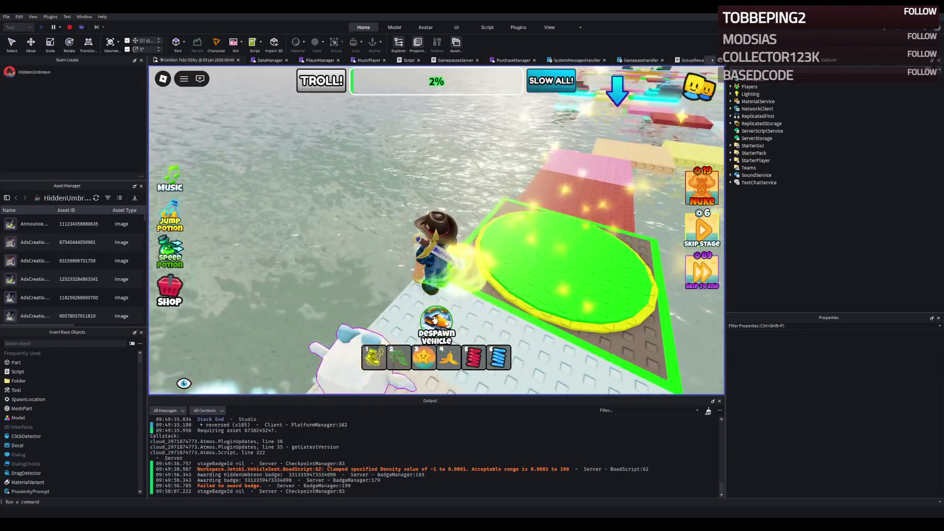
{"action": "key", "text": "s"}
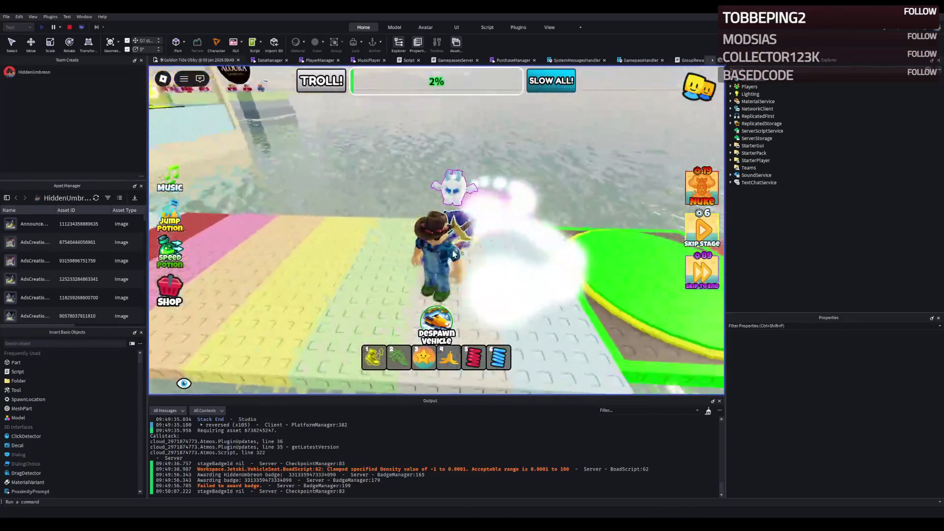
{"action": "key", "text": "s"}
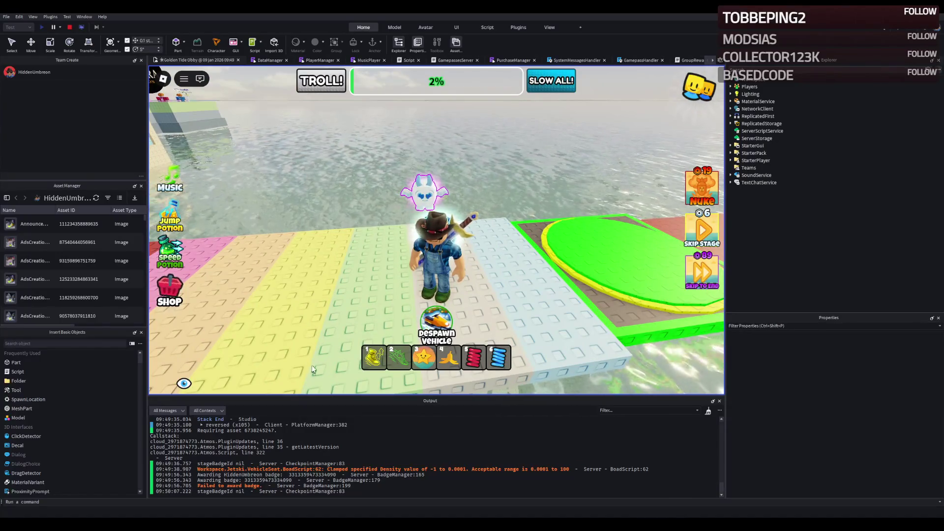
{"action": "key", "text": "w"}
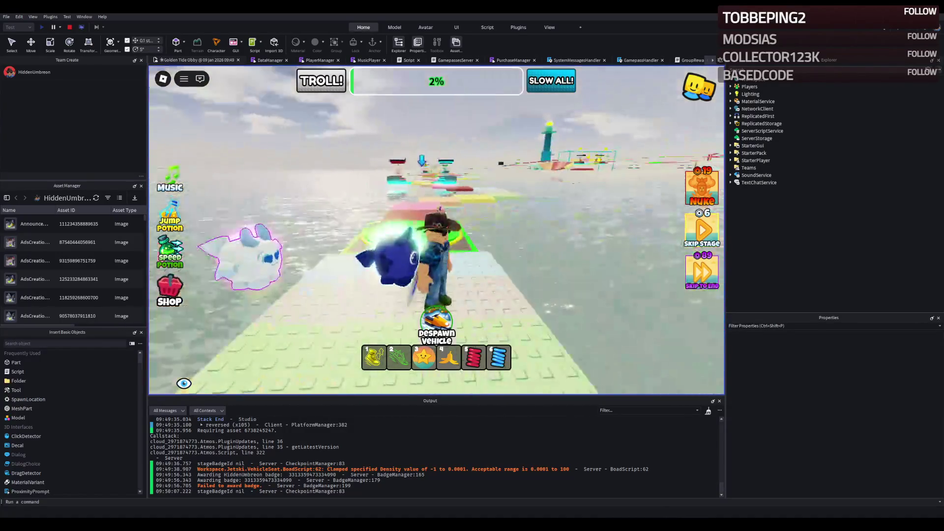
{"action": "key", "text": "s"}
Spawn another jetski, check Workspace and the PromoManager line 108 error, then stop the test
{"action": "left_click", "coordinate": [433, 323]}
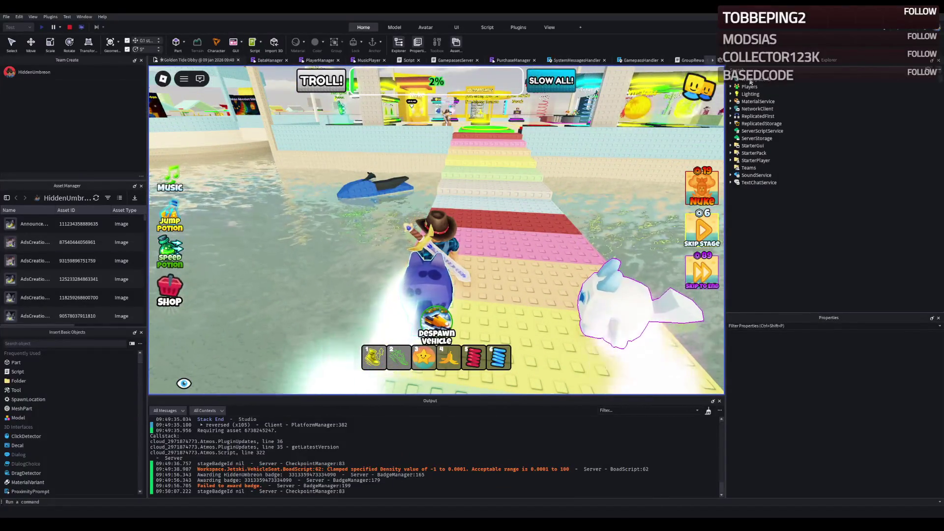
{"action": "left_click", "coordinate": [731, 81]}
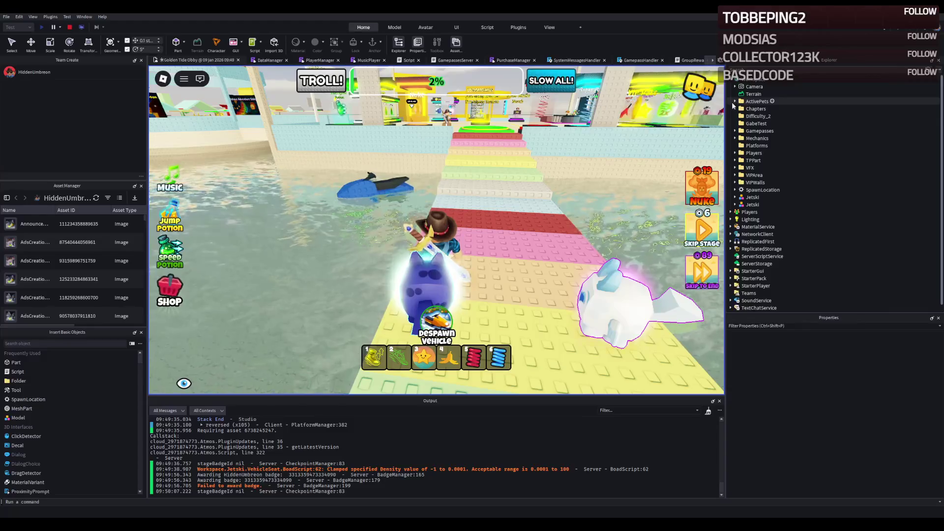
{"action": "key", "text": "a"}
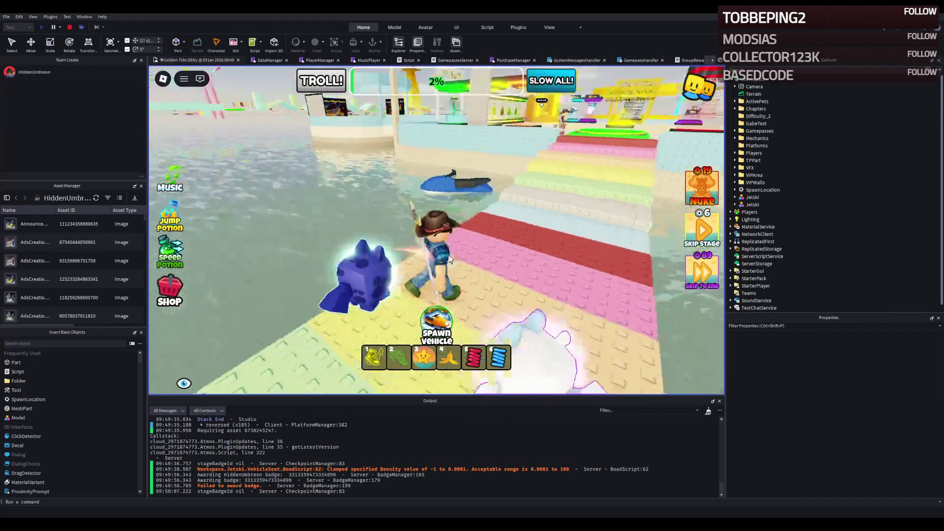
{"action": "scroll", "coordinate": [346, 467], "scroll_direction": "up", "scroll_amount": 4}
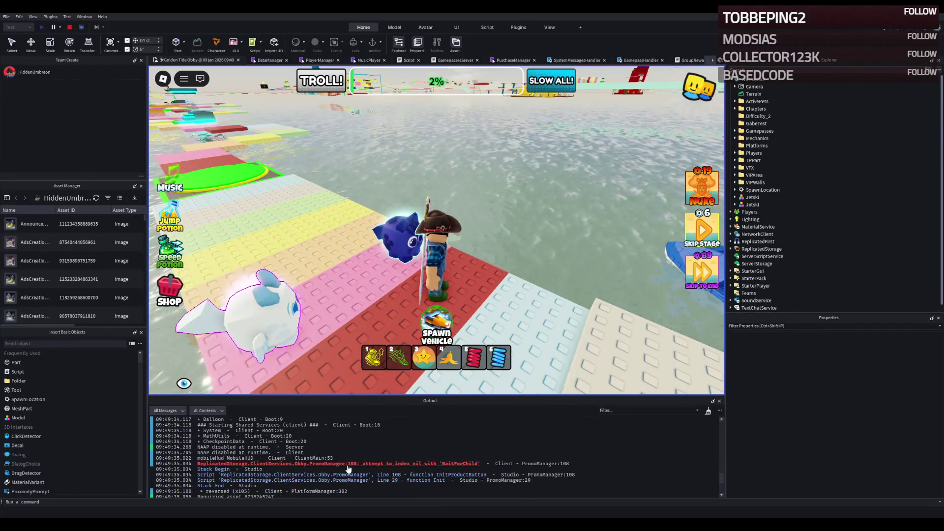
{"action": "left_click", "coordinate": [347, 465]}
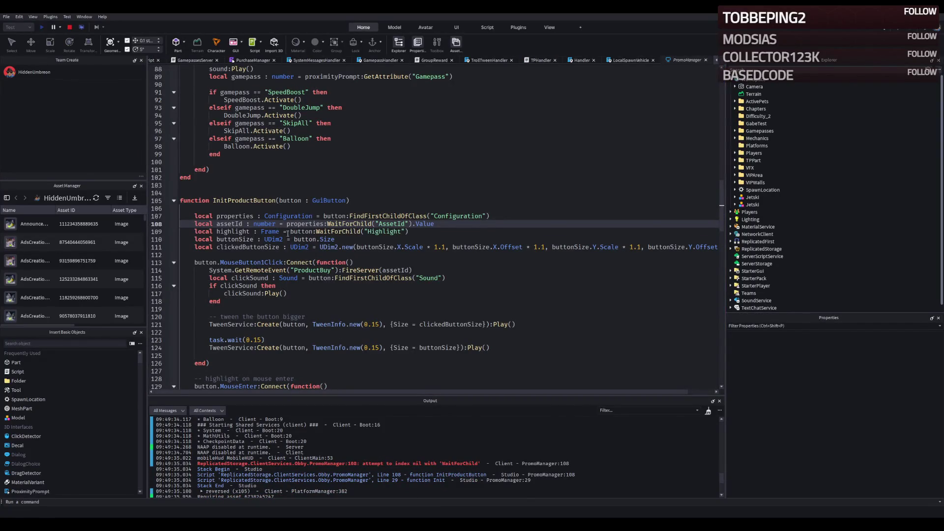
{"action": "scroll", "coordinate": [287, 234], "scroll_direction": "up", "scroll_amount": 20}
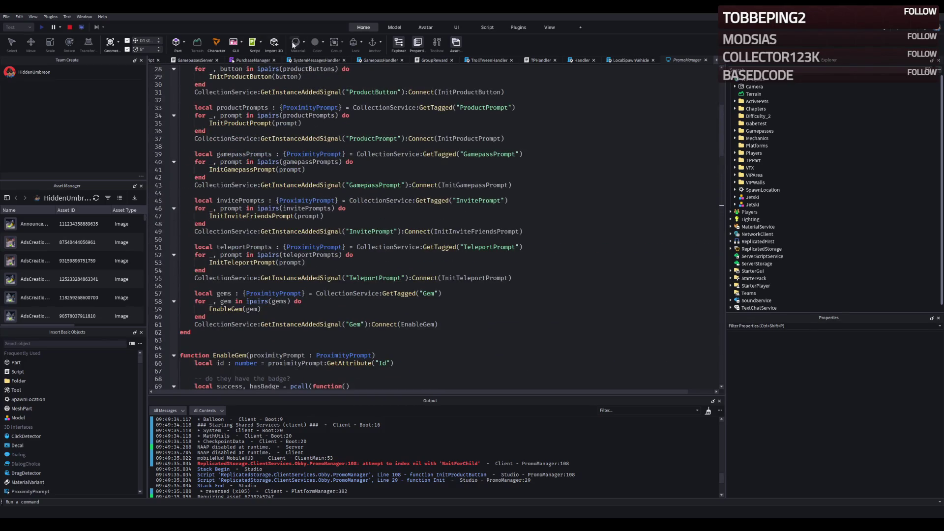
{"action": "left_click", "coordinate": [70, 28]}
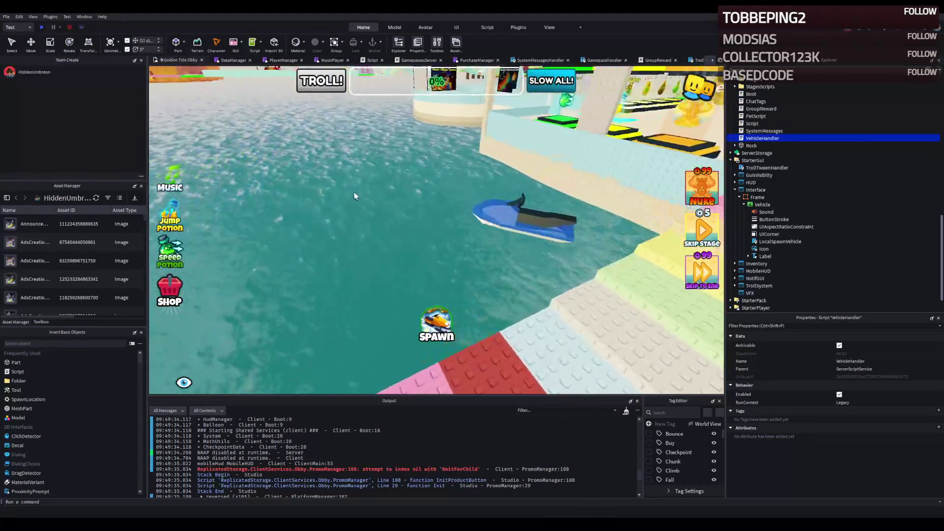
Open the VehicleHandler script and scroll through its code
{"action": "double_click", "coordinate": [748, 138]}
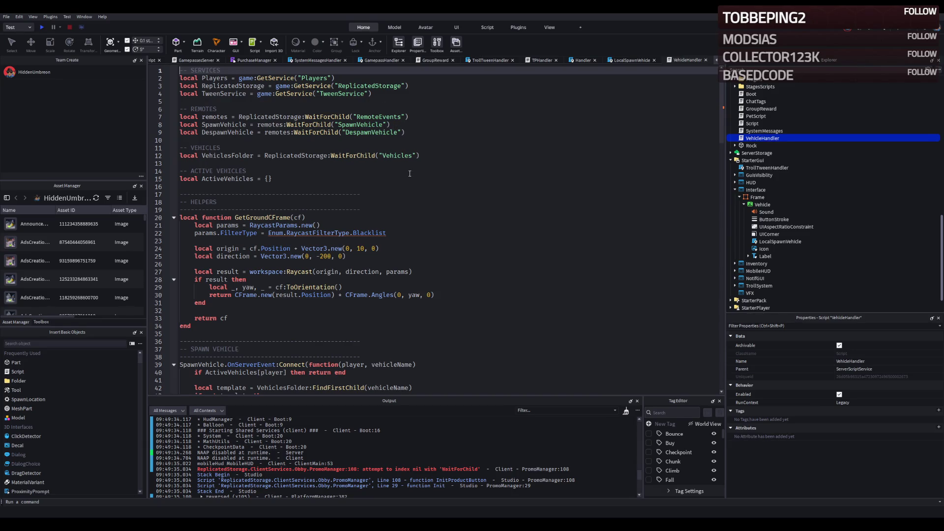
{"action": "scroll", "coordinate": [337, 206], "scroll_direction": "down", "scroll_amount": 8}
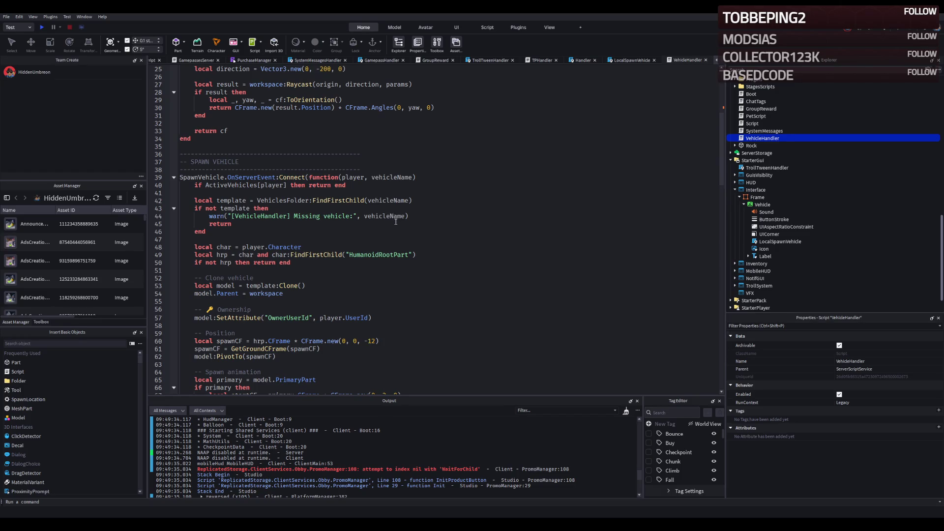
{"action": "scroll", "coordinate": [396, 222], "scroll_direction": "down", "scroll_amount": 10}
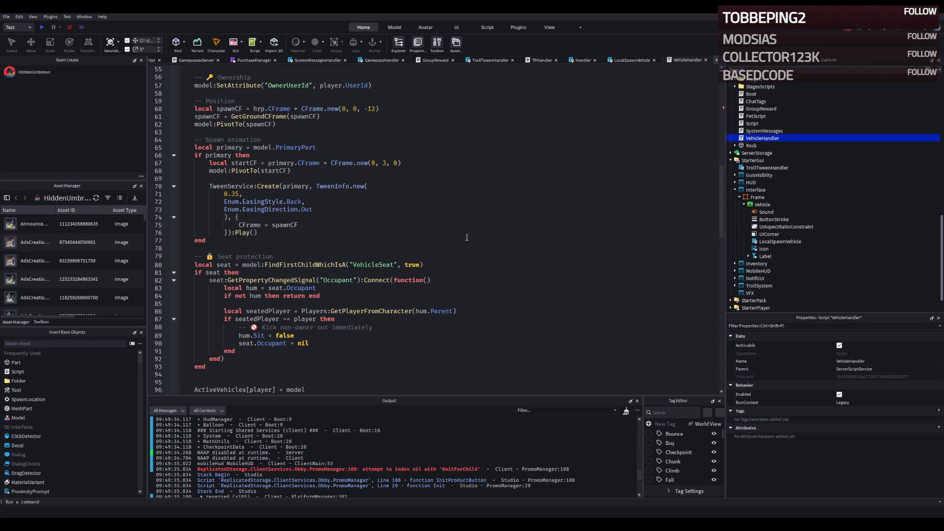
{"action": "scroll", "coordinate": [478, 211], "scroll_direction": "up", "scroll_amount": 14}
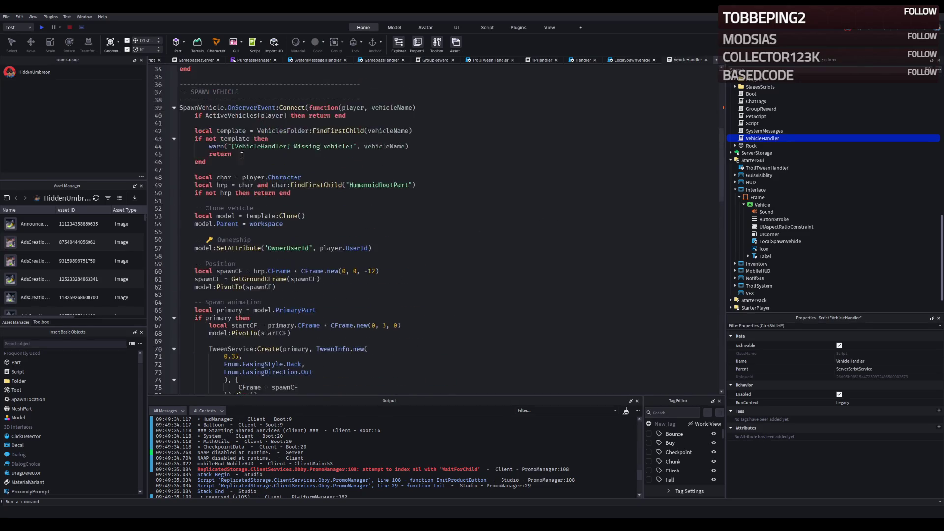
{"action": "scroll", "coordinate": [475, 156], "scroll_direction": "up", "scroll_amount": 4}
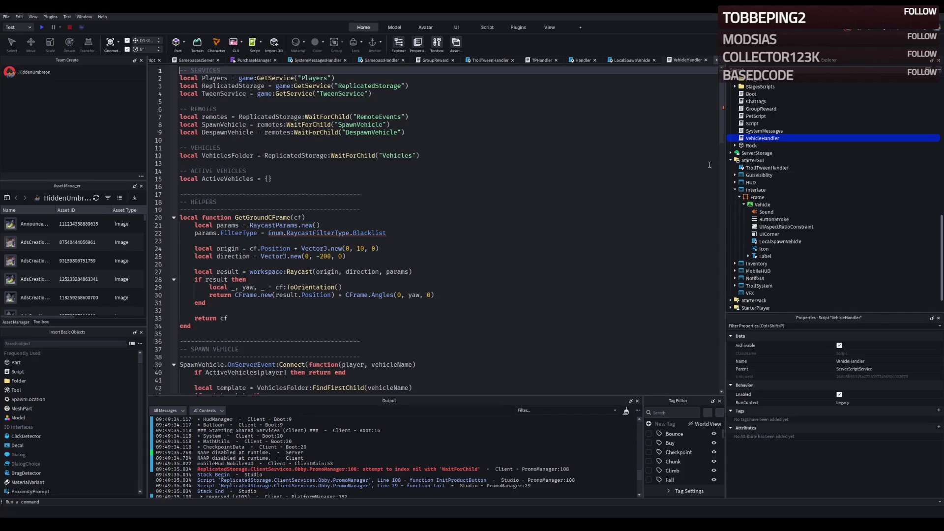
Collapse the Vehicle and Interface nodes in Explorer and start a playtest
{"action": "left_click", "coordinate": [744, 204]}
{"action": "left_click", "coordinate": [735, 215]}
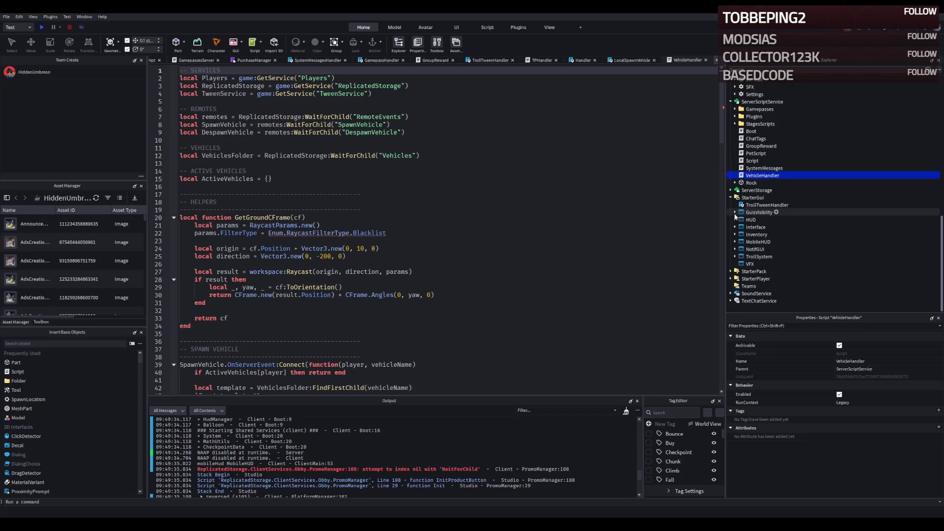
{"action": "left_click", "coordinate": [535, 200]}
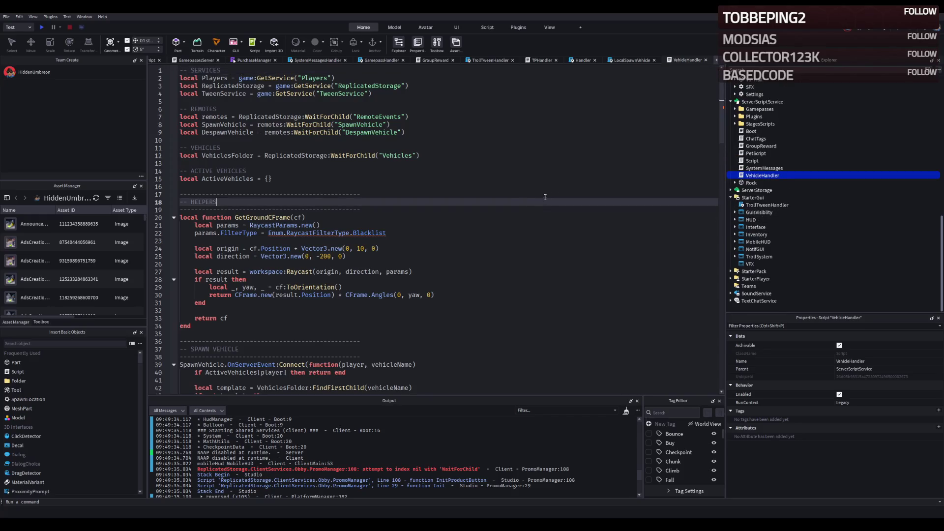
{"action": "key", "text": "F5"}
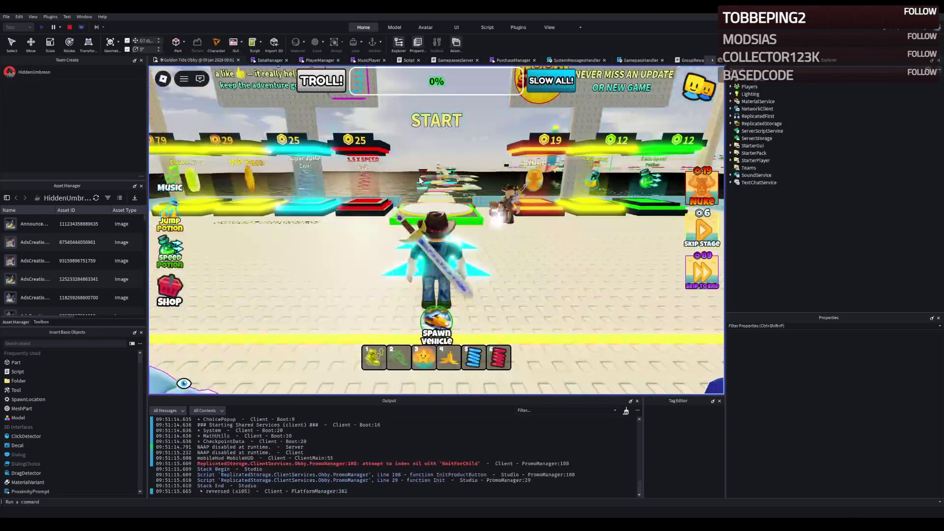
Open the PromoManager error's source line and inspect the InitProductButton function
{"action": "key", "text": "w"}
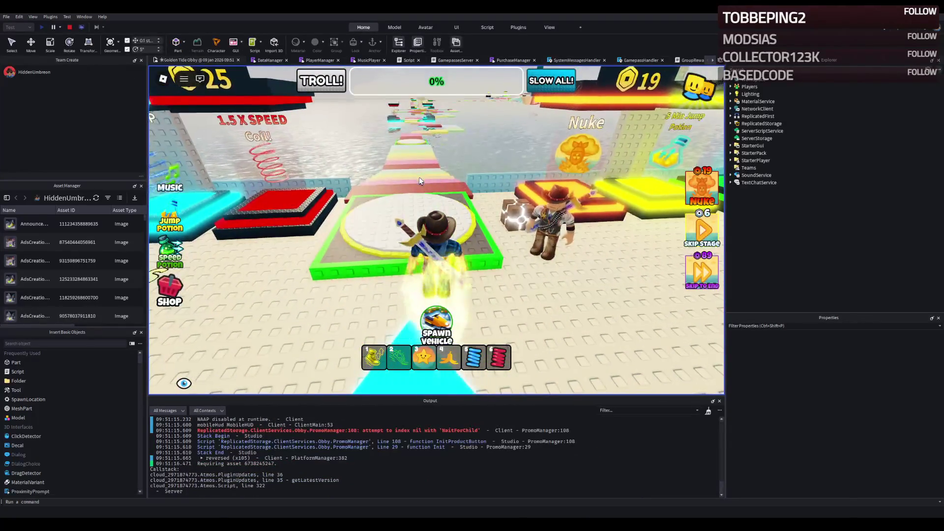
{"action": "left_click", "coordinate": [338, 433]}
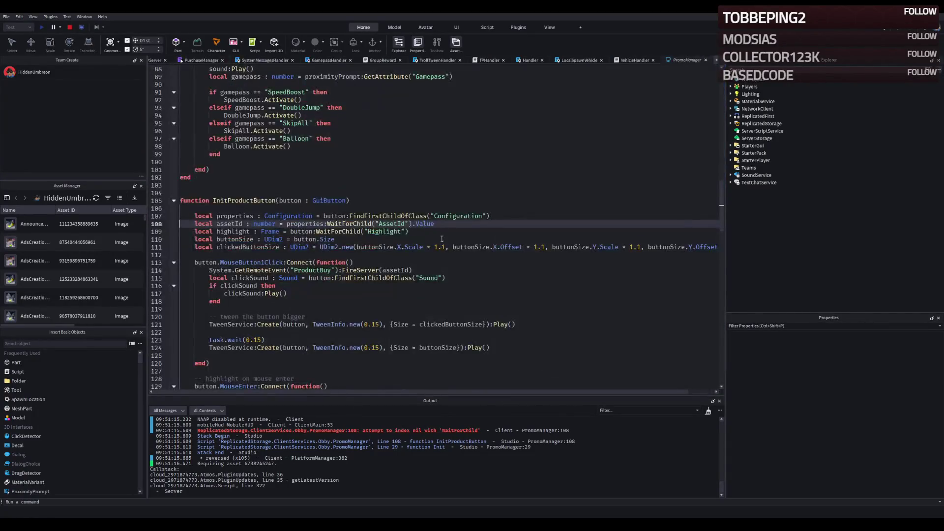
{"action": "left_click", "coordinate": [261, 203]}
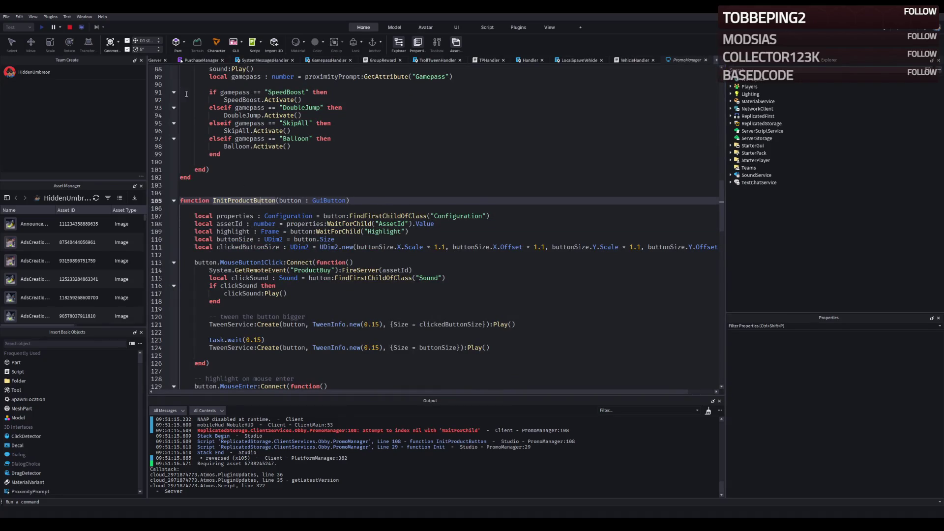
{"action": "scroll", "coordinate": [172, 62], "scroll_direction": "up", "scroll_amount": 15}
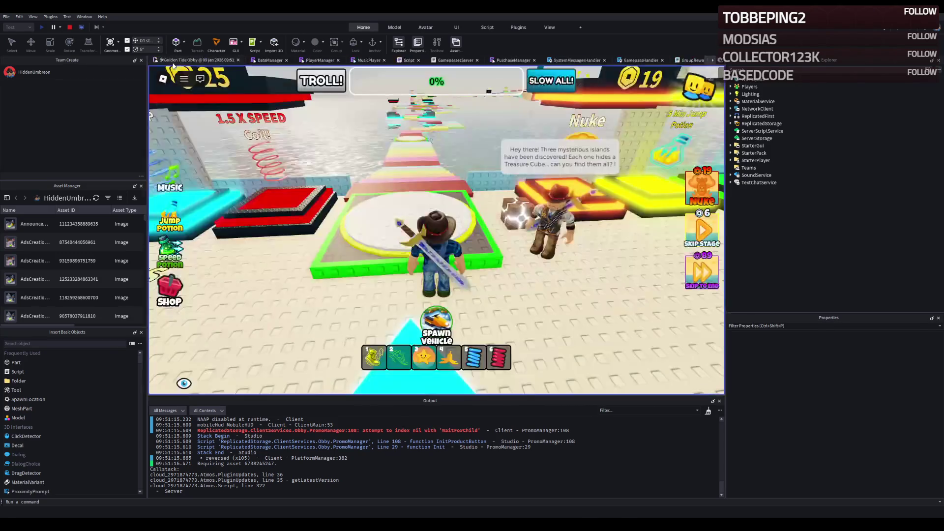
Spawn the jetski, ride it over the water, hop off onto the platform, and stop the playtest
{"action": "key", "text": "w"}
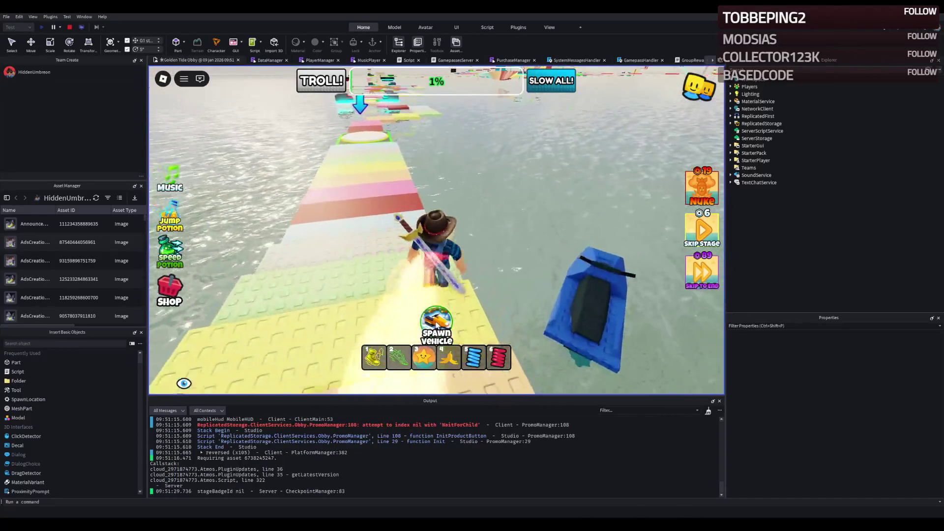
{"action": "left_click", "coordinate": [436, 324]}
{"action": "left_click", "coordinate": [437, 326]}
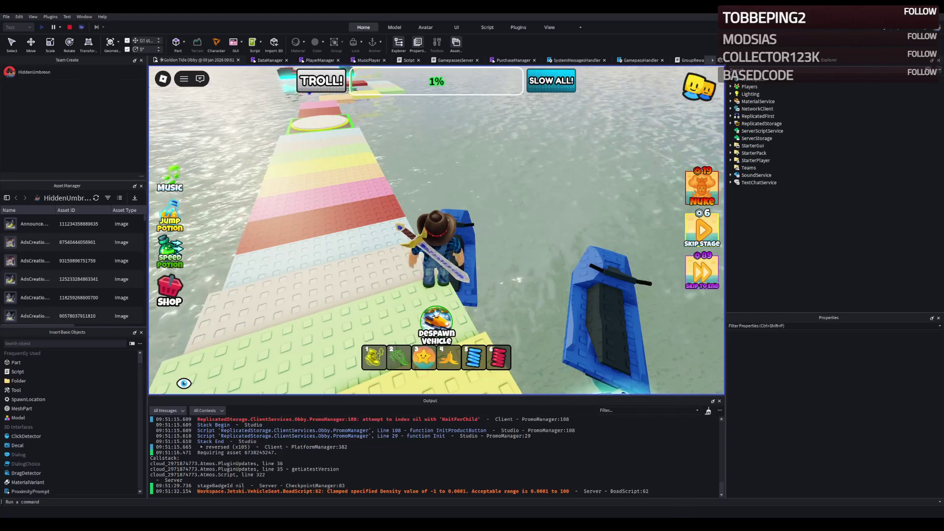
{"action": "key", "text": "w"}
{"action": "key", "text": "3"}
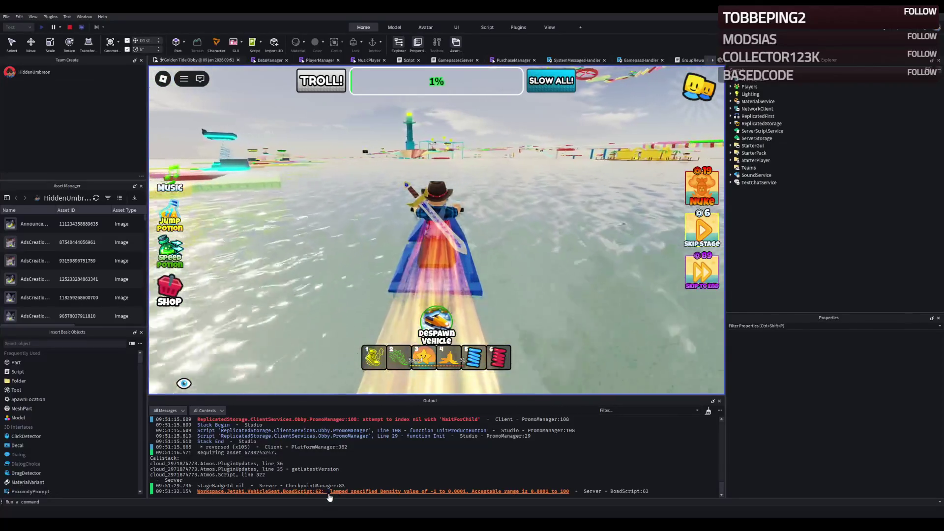
{"action": "key", "text": "d"}
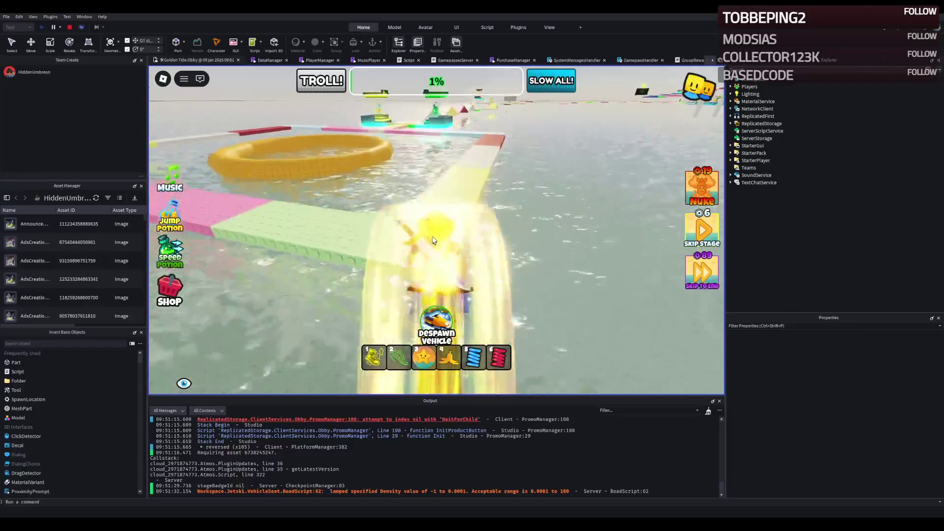
{"action": "key", "text": "space"}
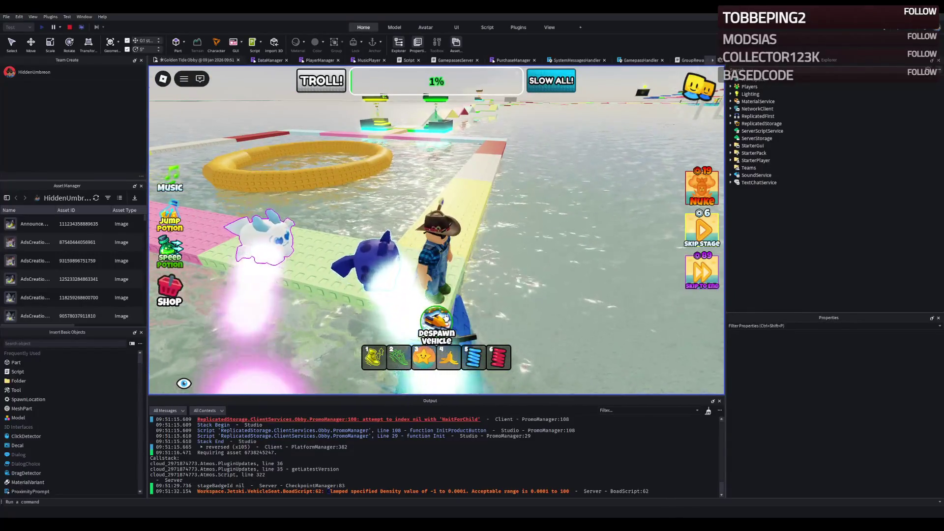
{"action": "key", "text": "w"}
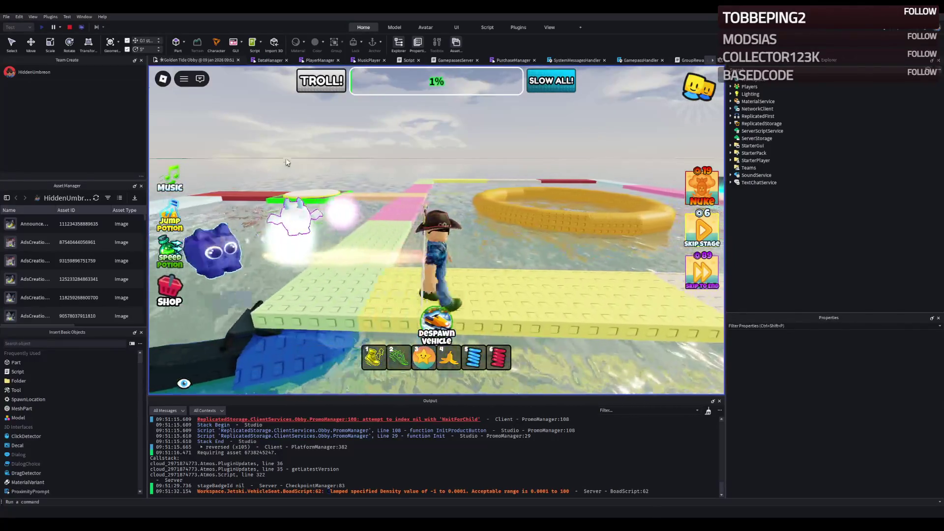
{"action": "key", "text": "shift+F5"}
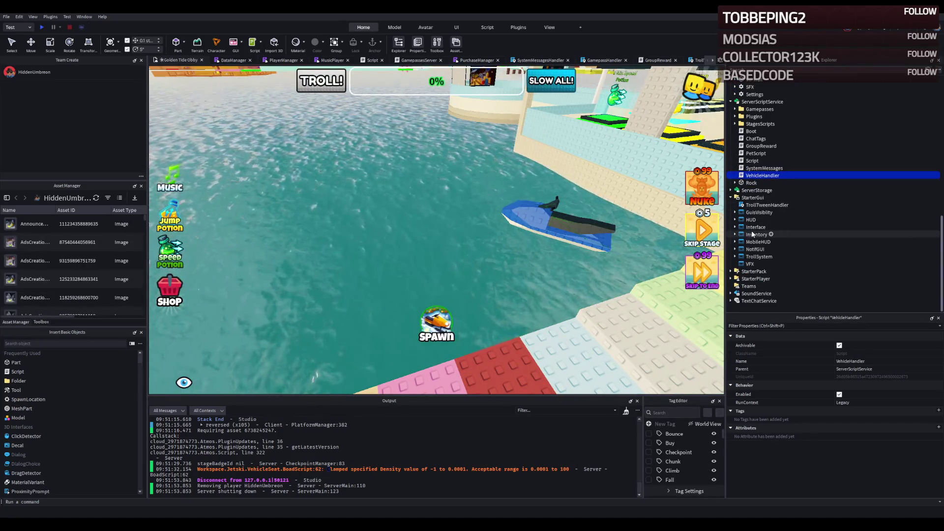
Expand Interface > Frame > Vehicle and open the LocalSpawnVehicle script
{"action": "left_click", "coordinate": [735, 226]}
{"action": "left_click", "coordinate": [739, 234]}
{"action": "left_click", "coordinate": [761, 242]}
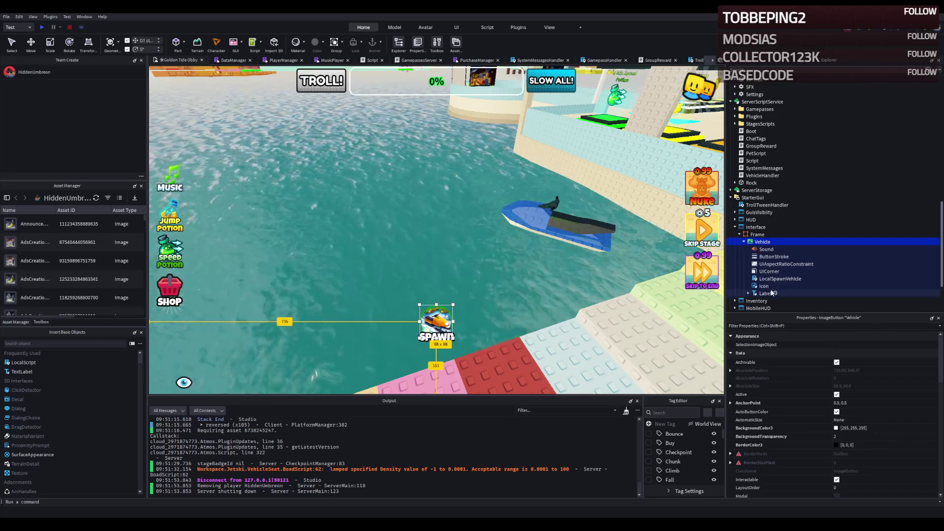
{"action": "left_click", "coordinate": [765, 279]}
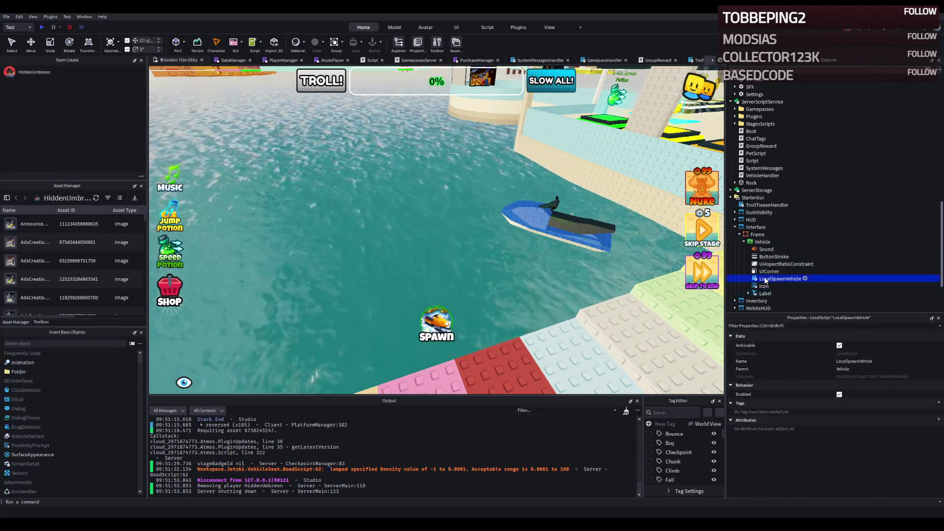
{"action": "double_click", "coordinate": [765, 279]}
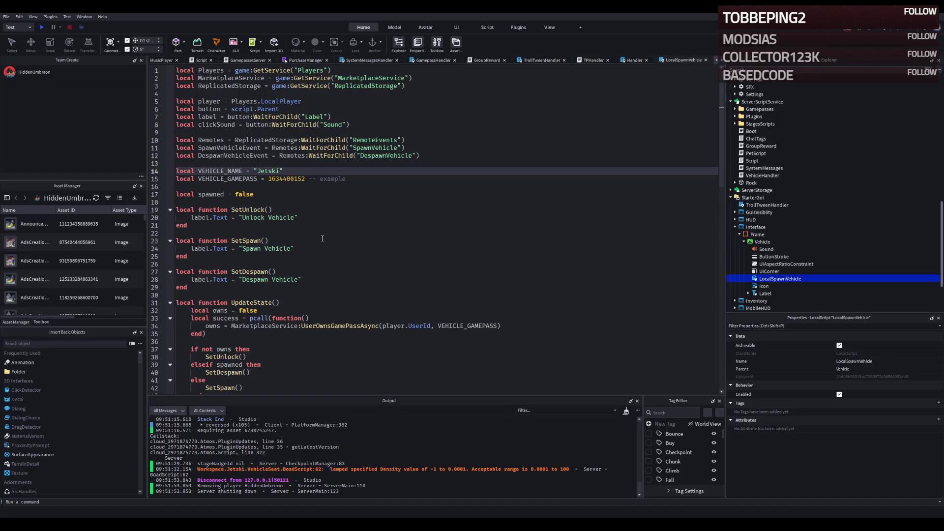
Scroll through the script to review VEHICLE_NAME 'Jetski' and the spawn/despawn logic
{"action": "scroll", "coordinate": [298, 242], "scroll_direction": "down", "scroll_amount": 5}
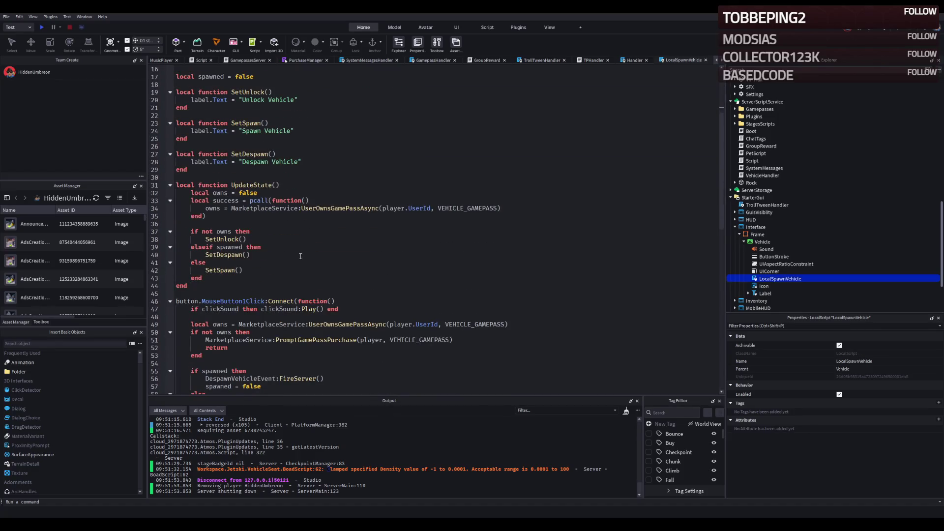
{"action": "scroll", "coordinate": [262, 252], "scroll_direction": "down", "scroll_amount": 12}
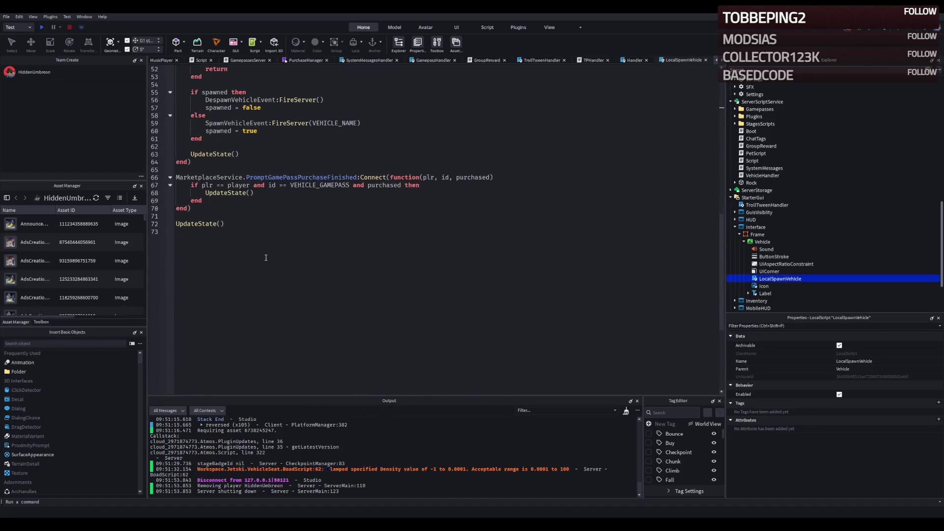
{"action": "scroll", "coordinate": [265, 258], "scroll_direction": "up", "scroll_amount": 17}
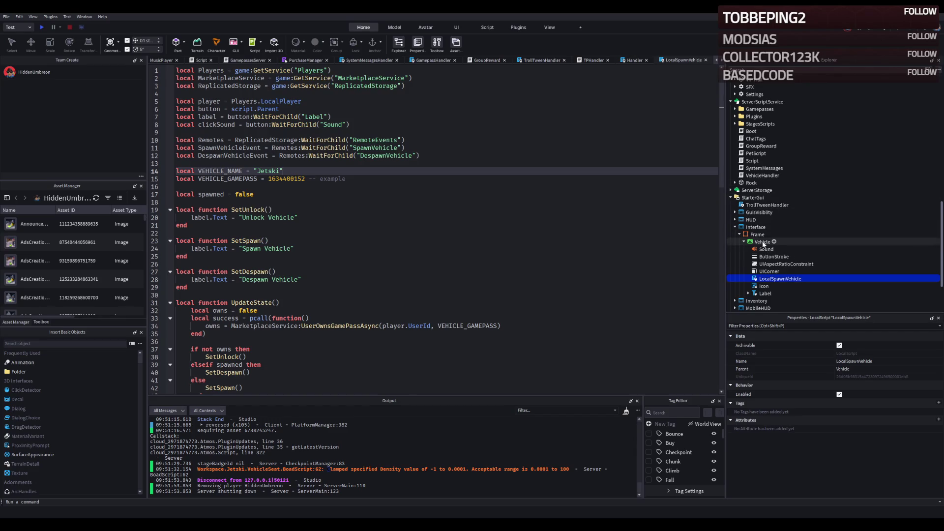
{"action": "scroll", "coordinate": [786, 226], "scroll_direction": "down", "scroll_amount": 3}
{"action": "scroll", "coordinate": [788, 225], "scroll_direction": "up", "scroll_amount": 5}
{"action": "scroll", "coordinate": [782, 204], "scroll_direction": "up", "scroll_amount": 3}
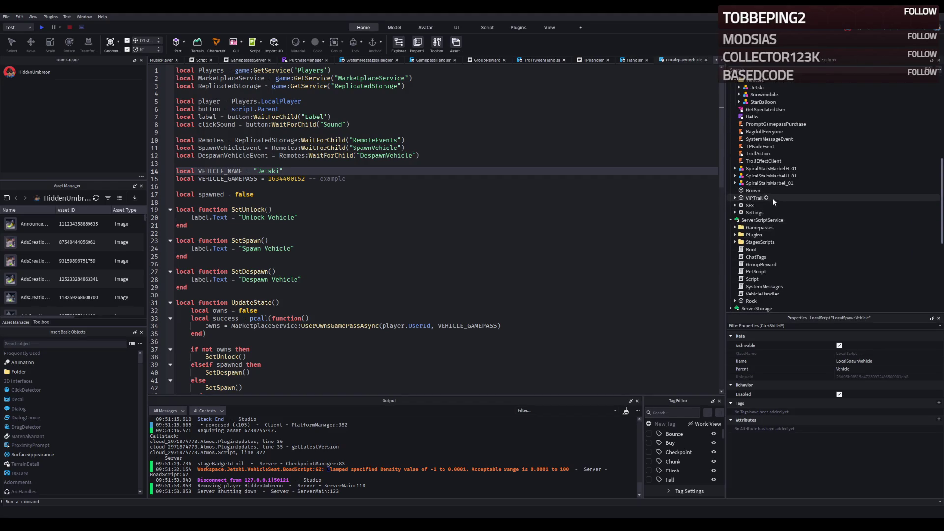
Inspect the VehicleStateChanged remote event and the Snowmobile model in Vehicles, then start a playtest
{"action": "scroll", "coordinate": [772, 199], "scroll_direction": "up", "scroll_amount": 3}
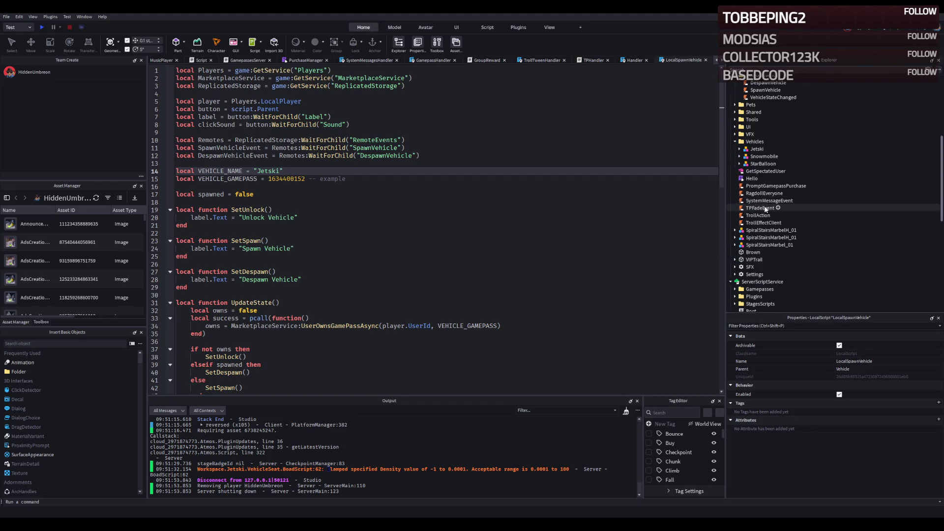
{"action": "scroll", "coordinate": [767, 208], "scroll_direction": "up", "scroll_amount": 2}
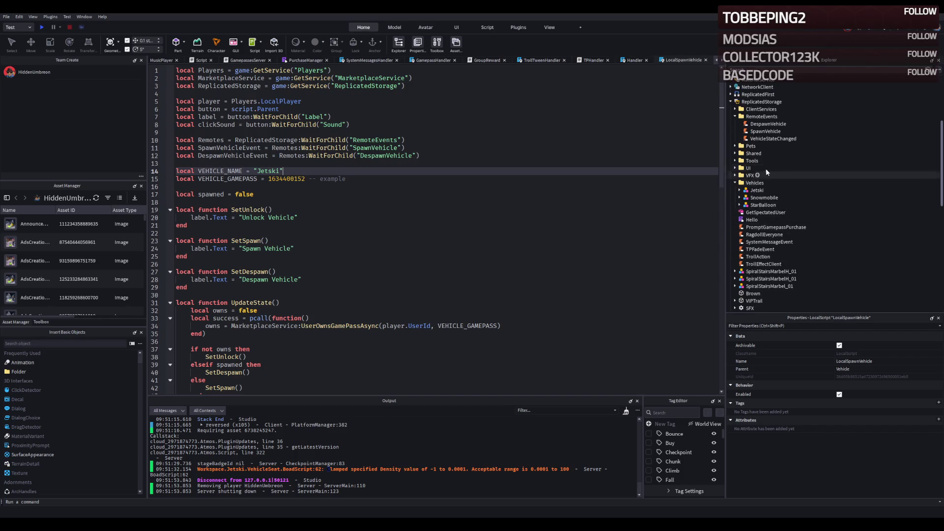
{"action": "left_click", "coordinate": [761, 140]}
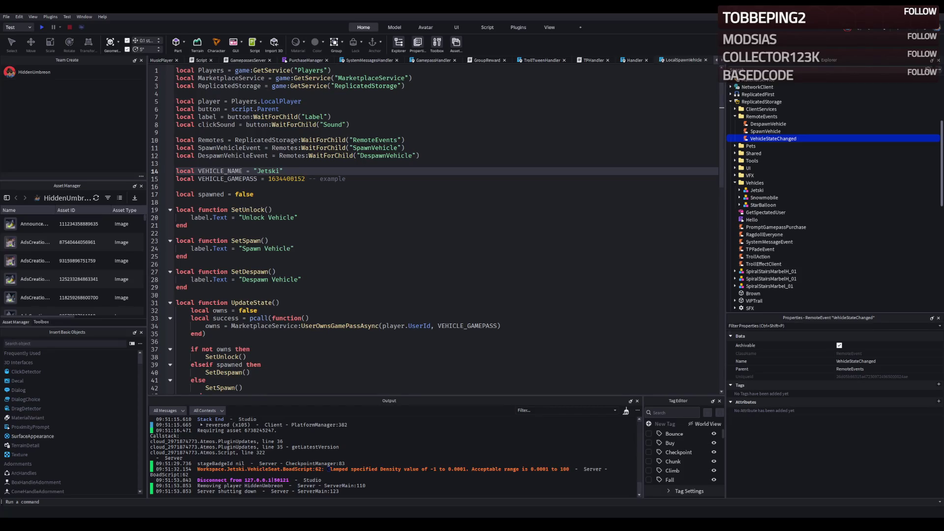
{"action": "double_click", "coordinate": [763, 197]}
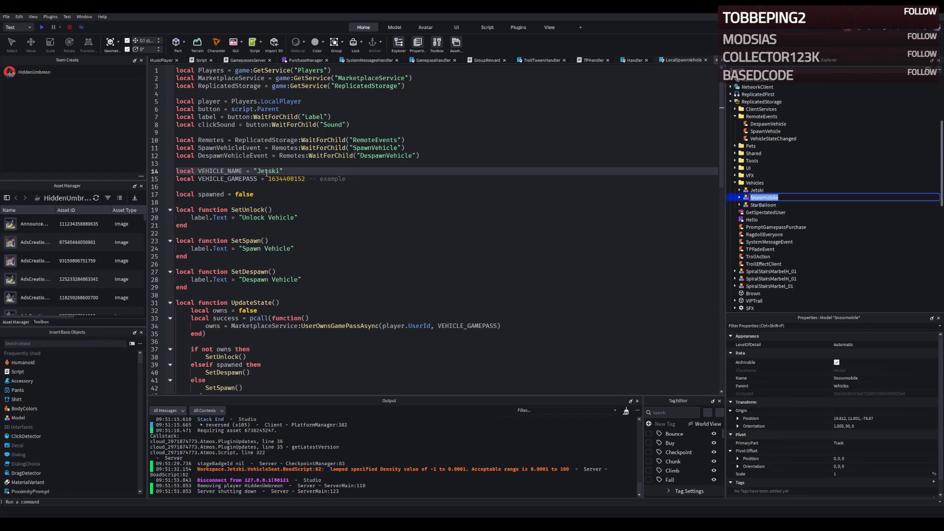
{"action": "left_click", "coordinate": [389, 189]}
{"action": "key", "text": "F5"}
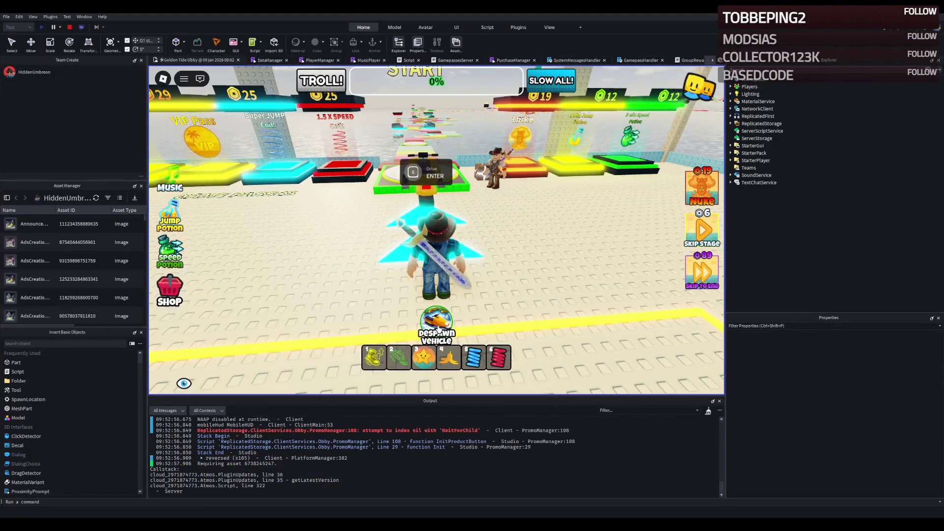
Walk to the vehicle, ride it over the water toward the platforms ahead, then stop the playtest
{"action": "left_click", "coordinate": [437, 326]}
{"action": "key", "text": "w"}
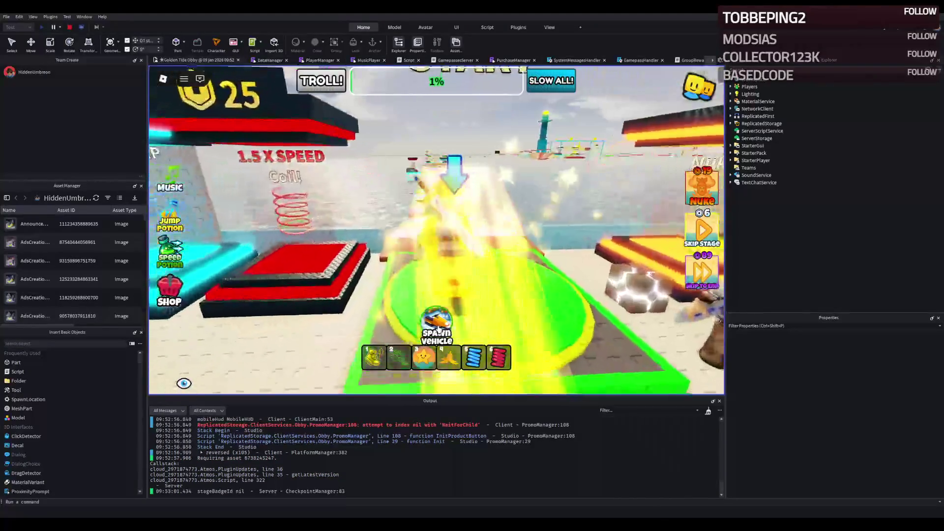
{"action": "key", "text": "s"}
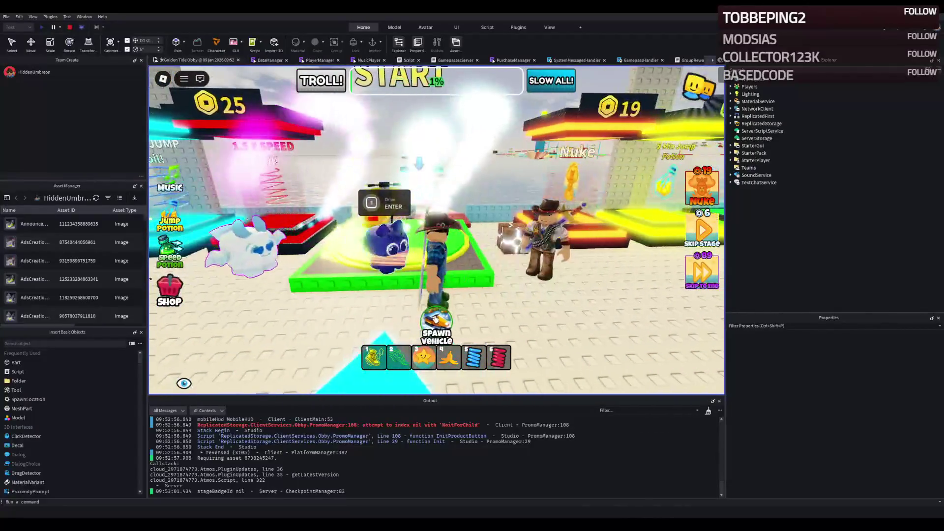
{"action": "key", "text": "w"}
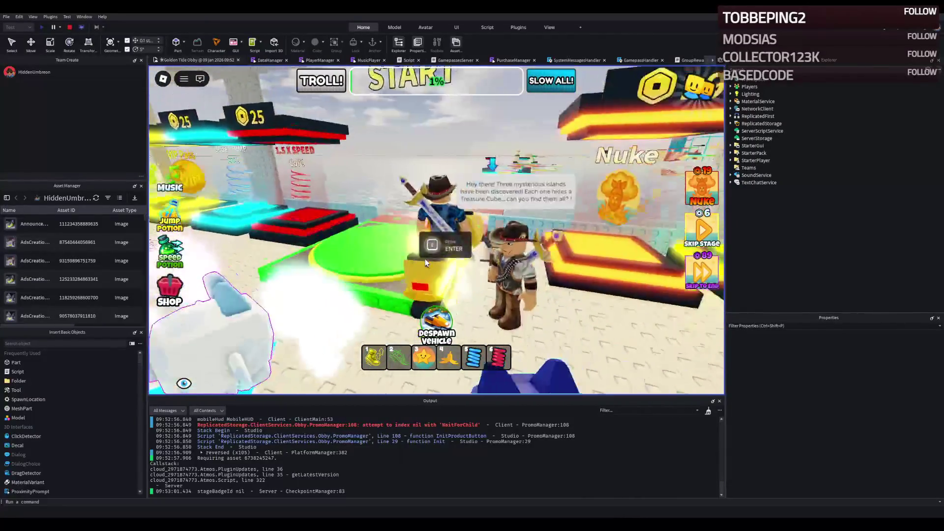
{"action": "key", "text": "e"}
{"action": "key", "text": "w"}
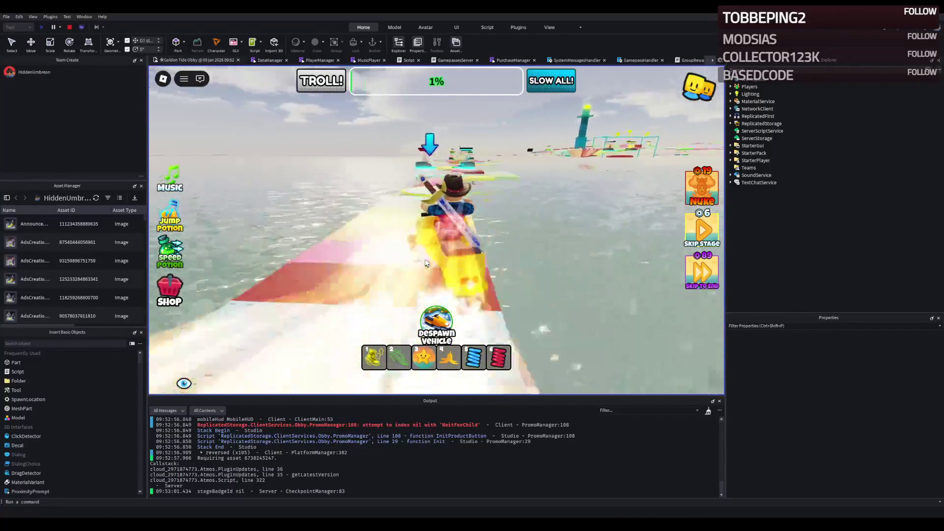
{"action": "key", "text": "w"}
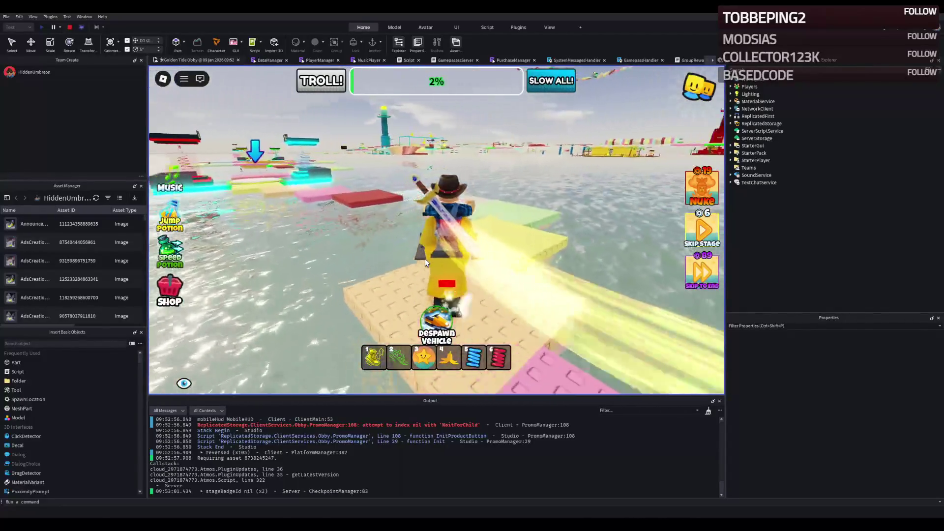
{"action": "key", "text": "w"}
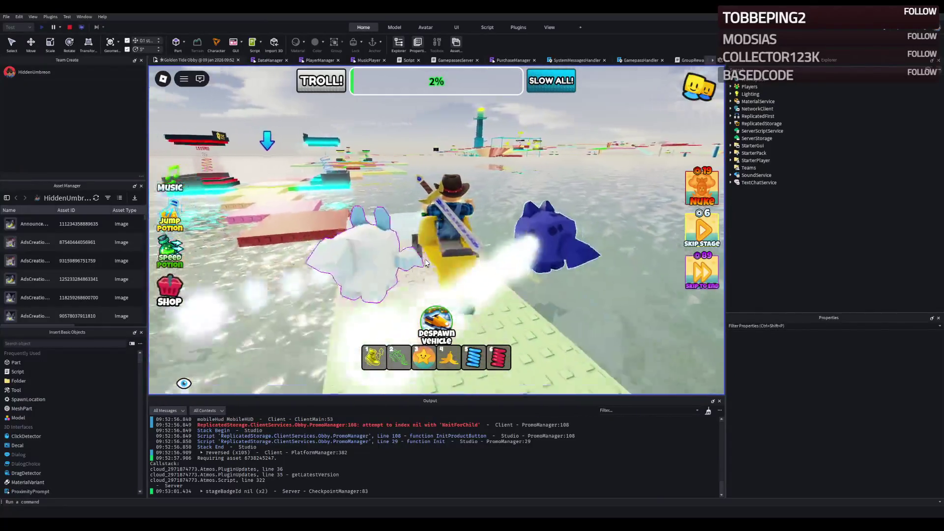
{"action": "key", "text": "w"}
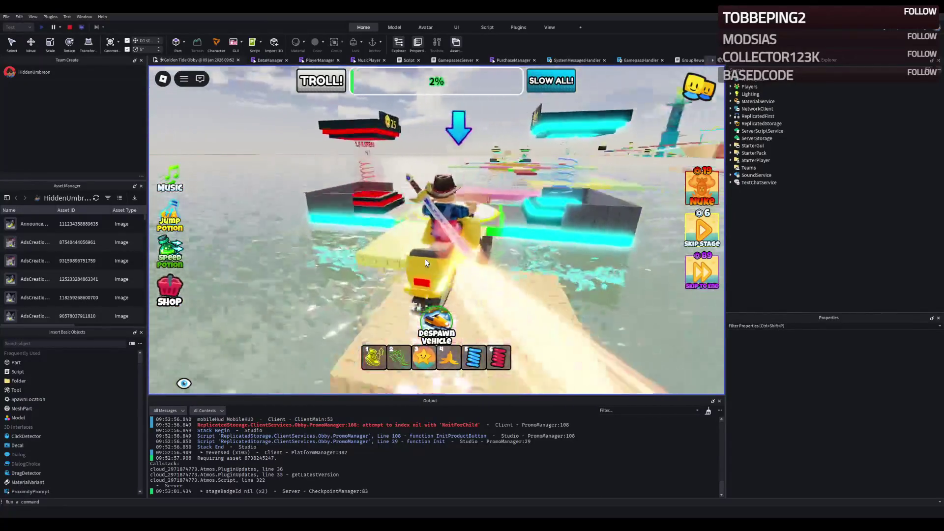
{"action": "key", "text": "w"}
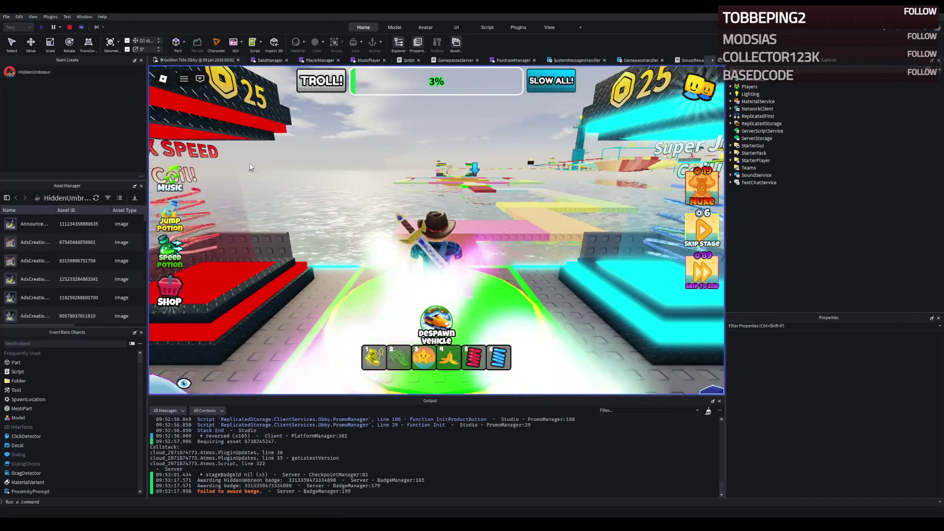
{"action": "key", "text": "shift+F5"}
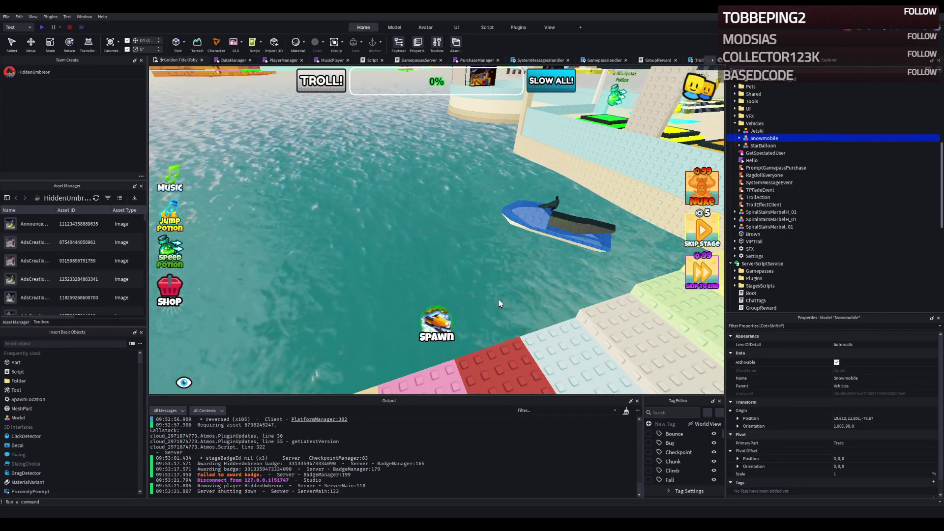
In Explorer, select the VehicleHandler script and then the RemoteEvents folder
{"action": "scroll", "coordinate": [773, 268], "scroll_direction": "down", "scroll_amount": 3}
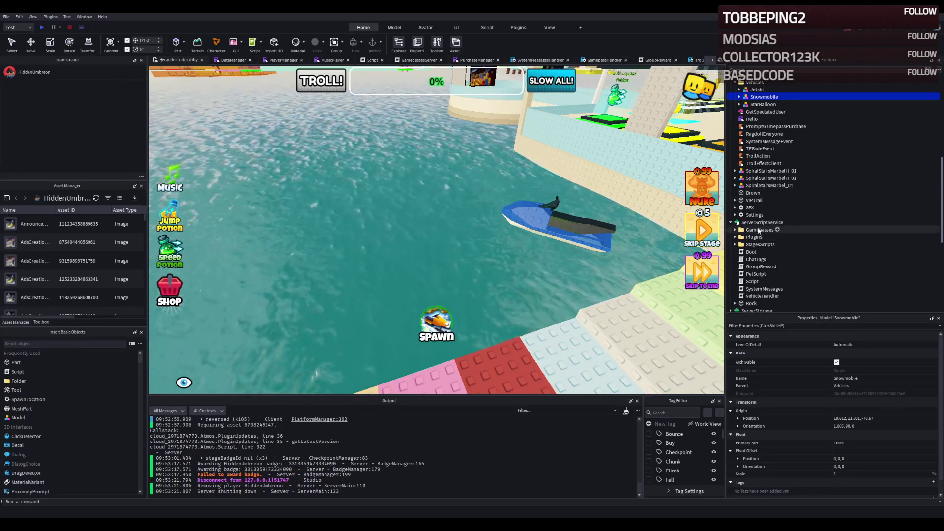
{"action": "left_click", "coordinate": [764, 296]}
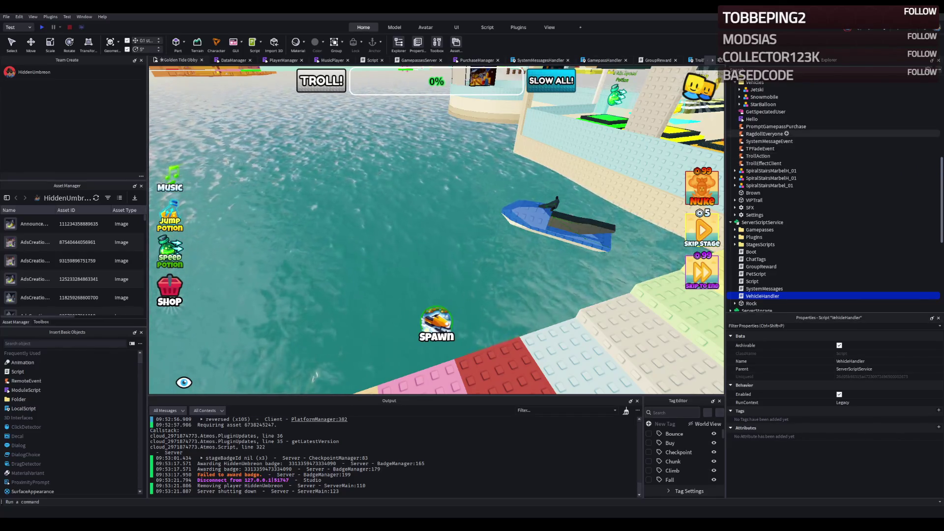
{"action": "scroll", "coordinate": [767, 131], "scroll_direction": "up", "scroll_amount": 3}
{"action": "scroll", "coordinate": [767, 123], "scroll_direction": "up", "scroll_amount": 4}
{"action": "left_click", "coordinate": [762, 119]}
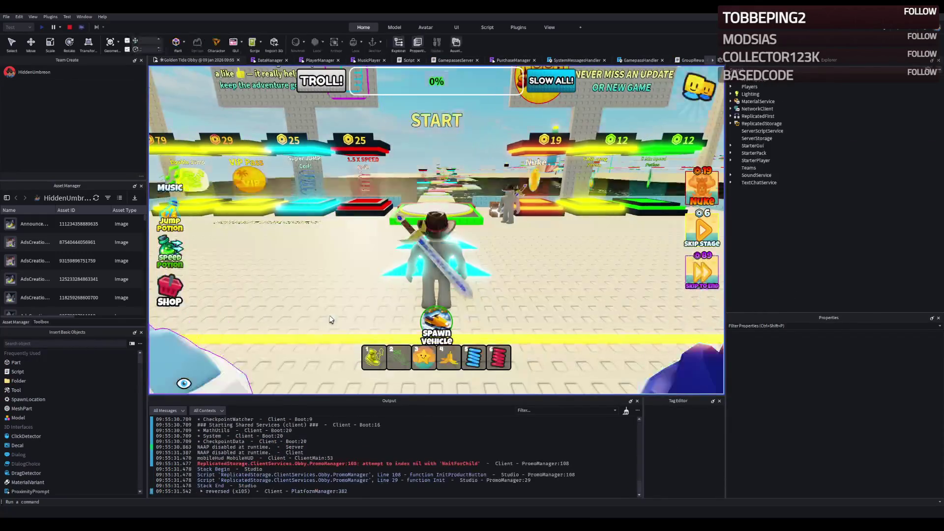
Spawn a vehicle, sit on it, jump off, and stop the playtest
{"action": "left_click", "coordinate": [435, 334]}
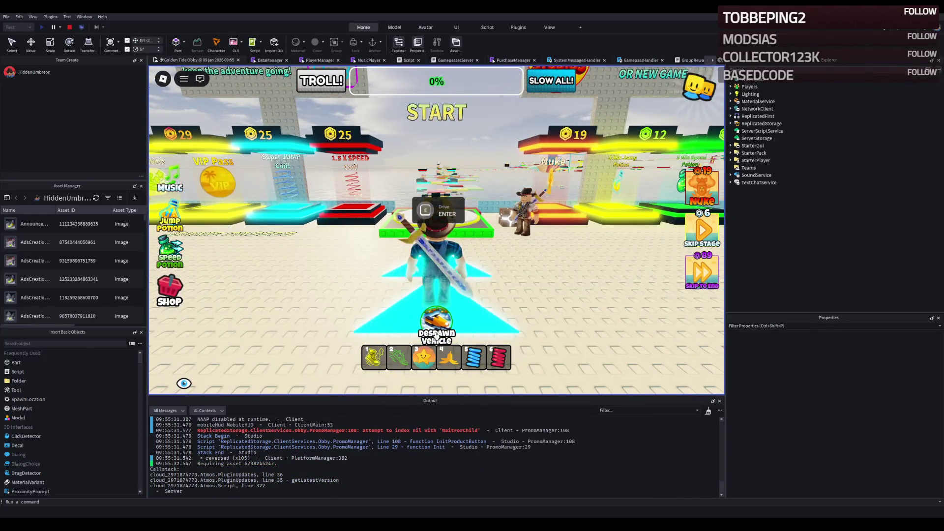
{"action": "key", "text": "d"}
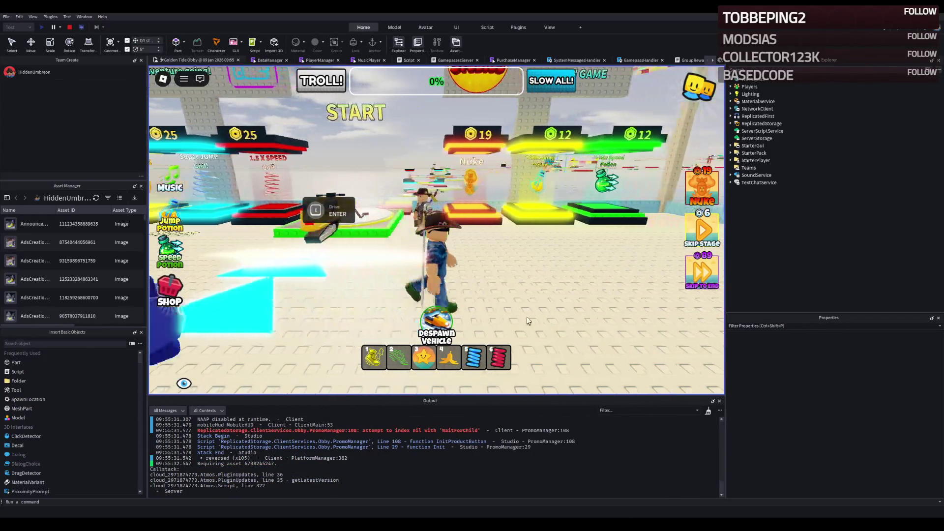
{"action": "left_click", "coordinate": [448, 326]}
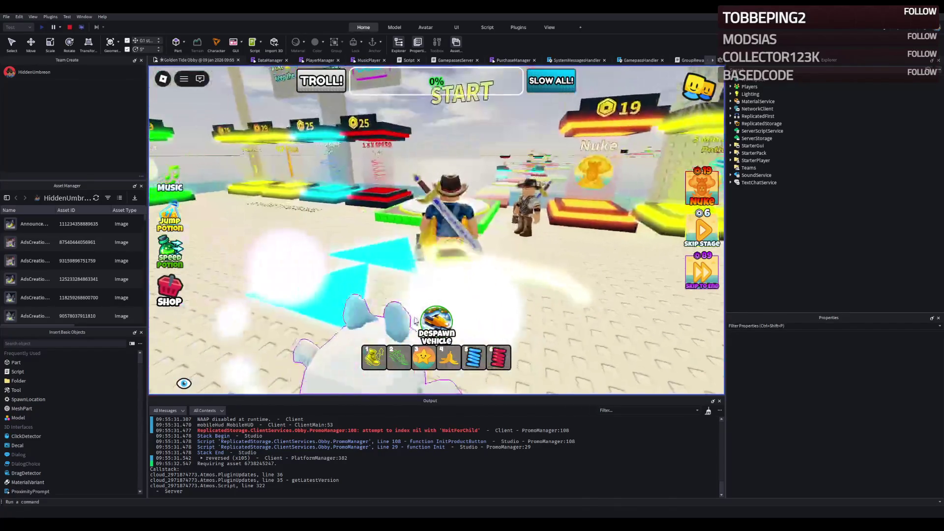
{"action": "key", "text": "space"}
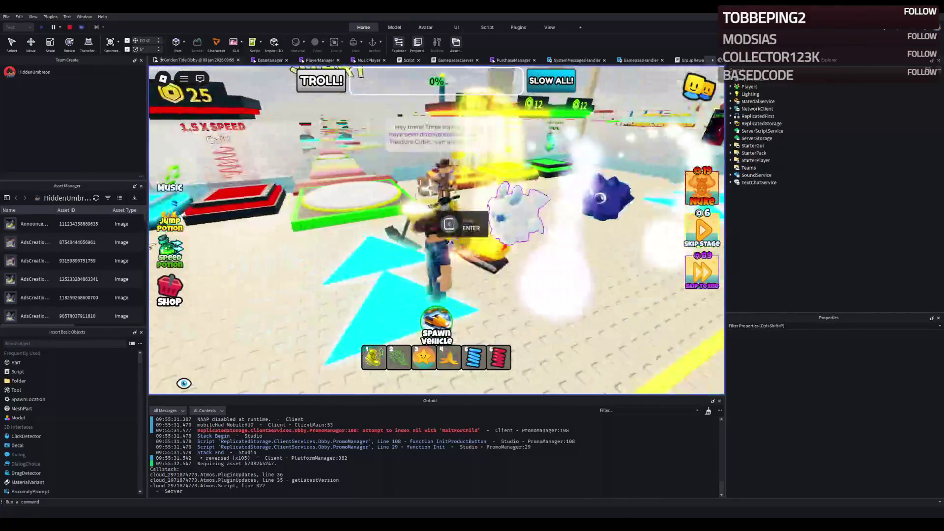
{"action": "key", "text": "shift+F5"}
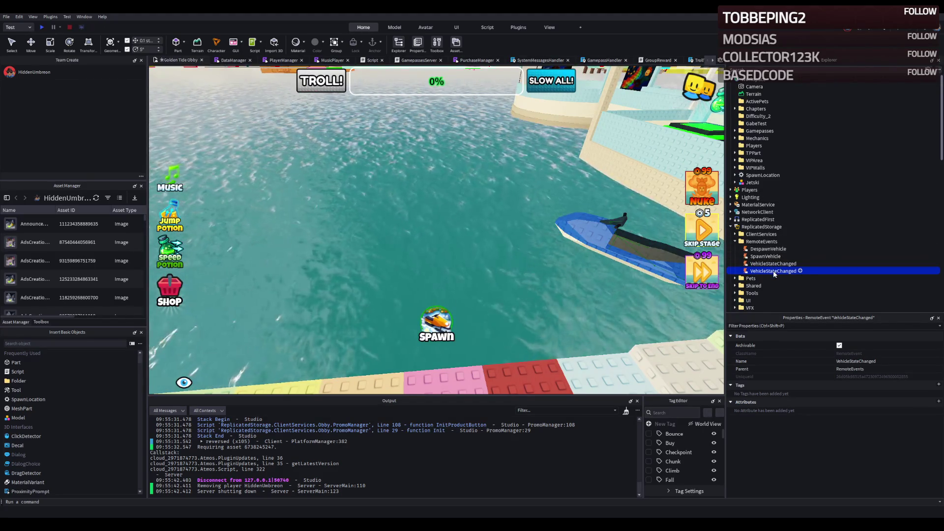
Delete the duplicate VehicleStateChanged and add a RequestEnterVehicle RemoteEvent under RemoteEvents
{"action": "key", "text": "Delete"}
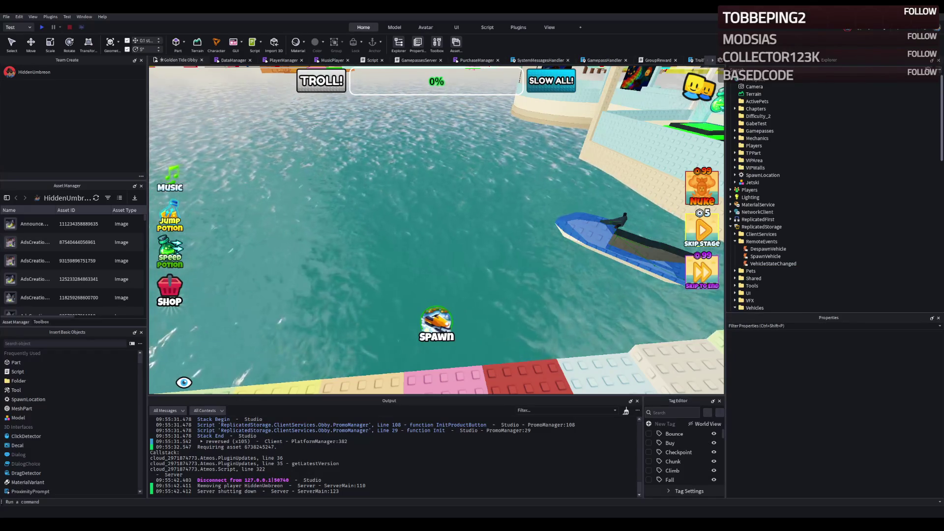
{"action": "left_click", "coordinate": [762, 241]}
{"action": "key", "text": "ctrl+shift+v"}
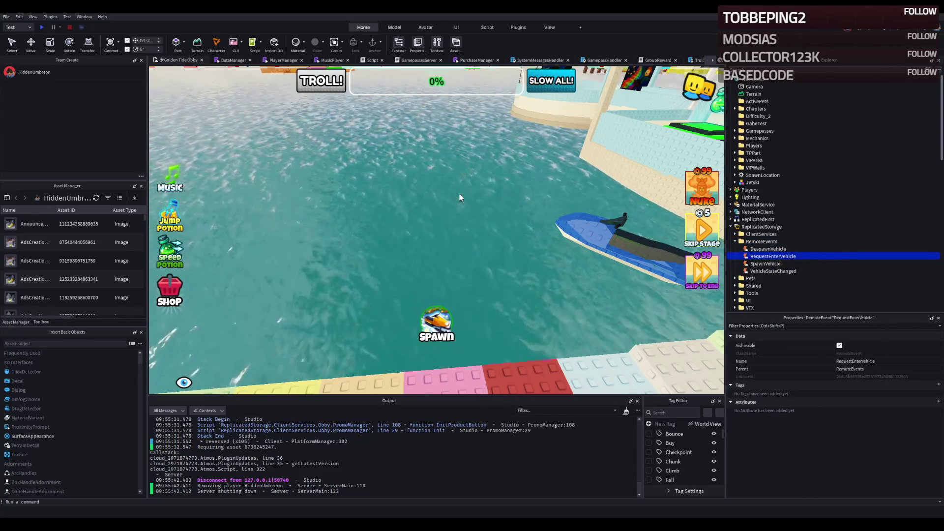
{"action": "key", "text": "e"}
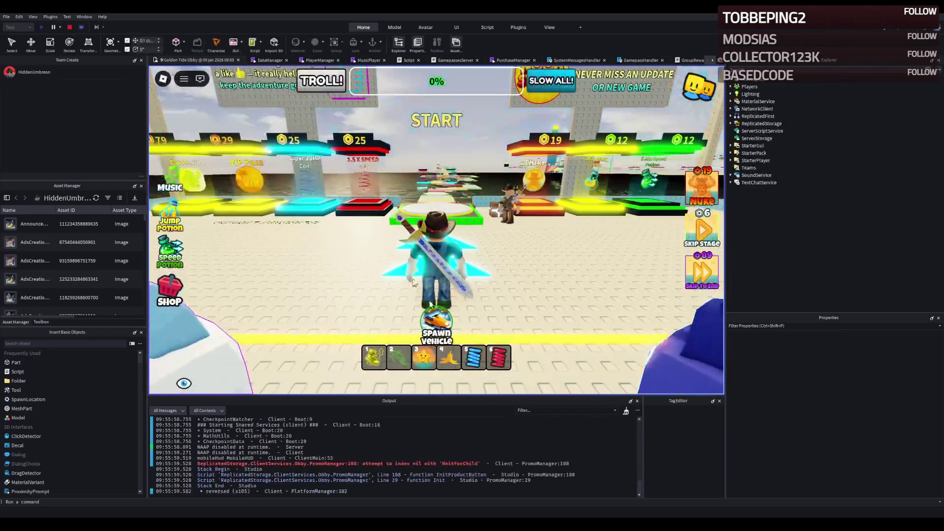
Despawn, respawn and despawn the vehicle with the button, then open the Jetski model
{"action": "left_click", "coordinate": [445, 323]}
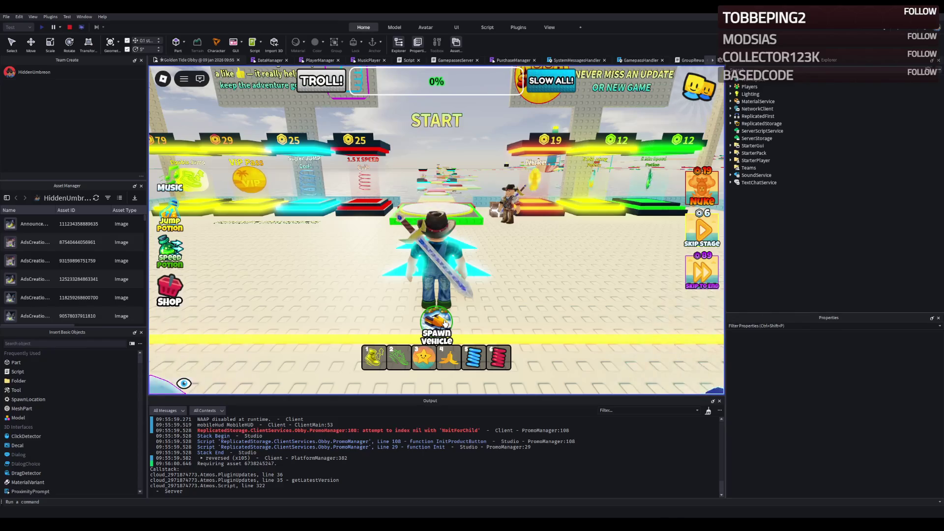
{"action": "left_click", "coordinate": [444, 323]}
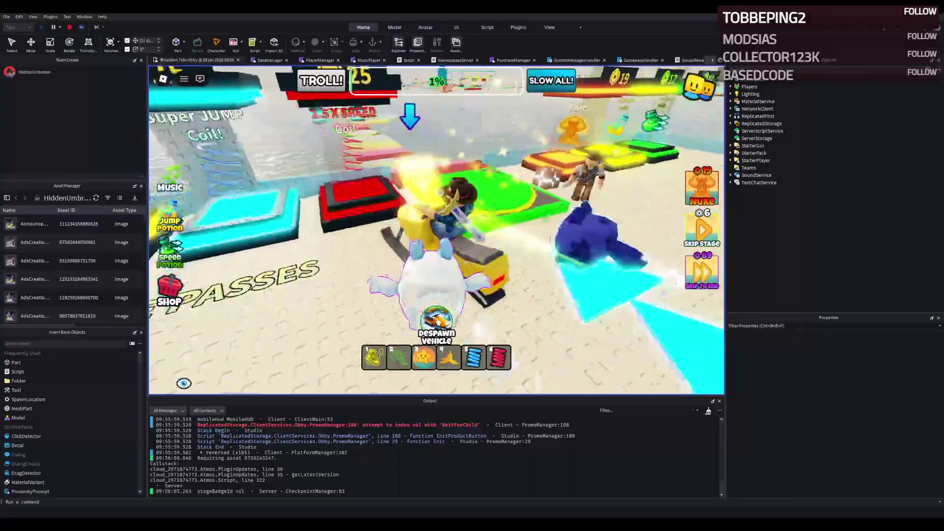
{"action": "left_click", "coordinate": [439, 320]}
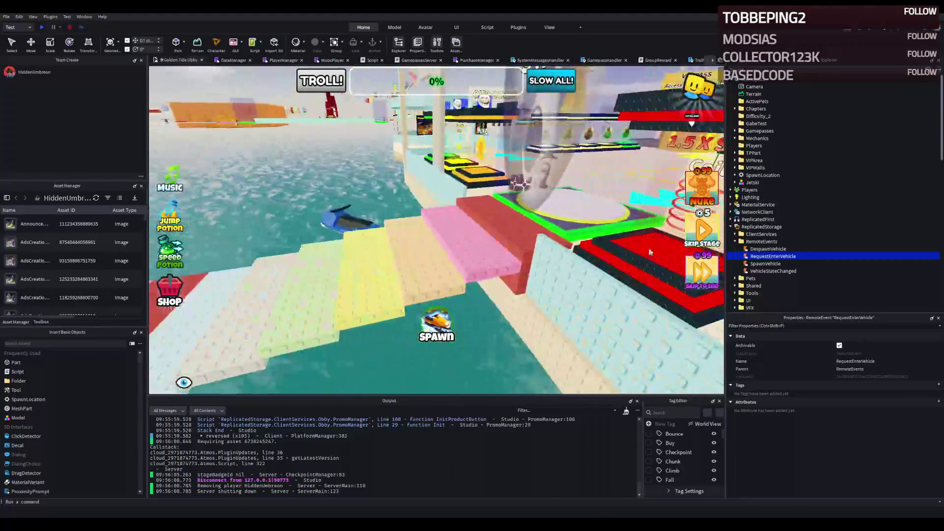
{"action": "double_click", "coordinate": [748, 183]}
{"action": "left_click", "coordinate": [689, 62]}
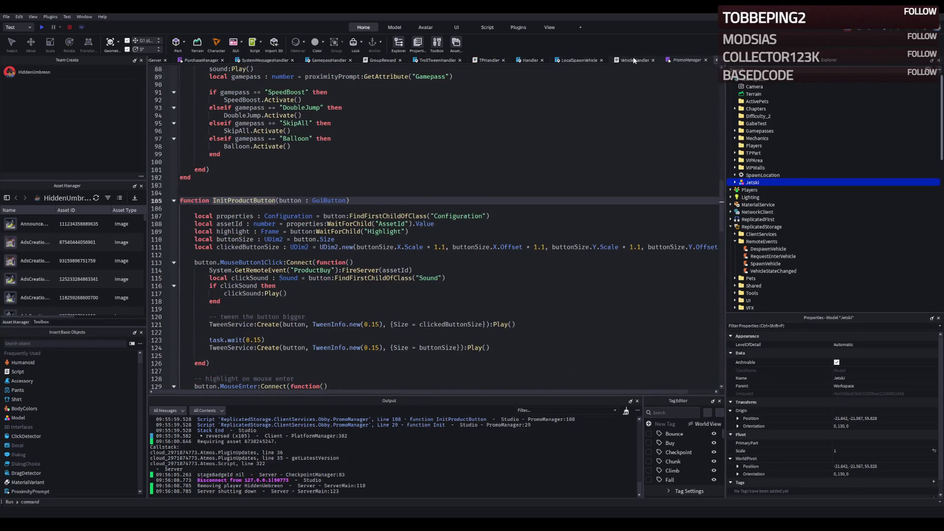
{"action": "left_click", "coordinate": [633, 60]}
{"action": "scroll", "coordinate": [318, 226], "scroll_direction": "down", "scroll_amount": 20}
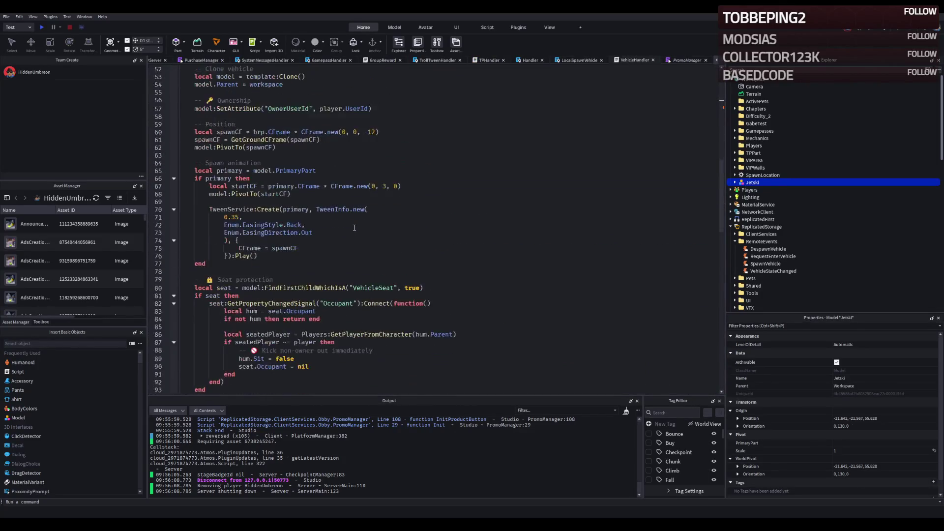
{"action": "left_click", "coordinate": [572, 60]}
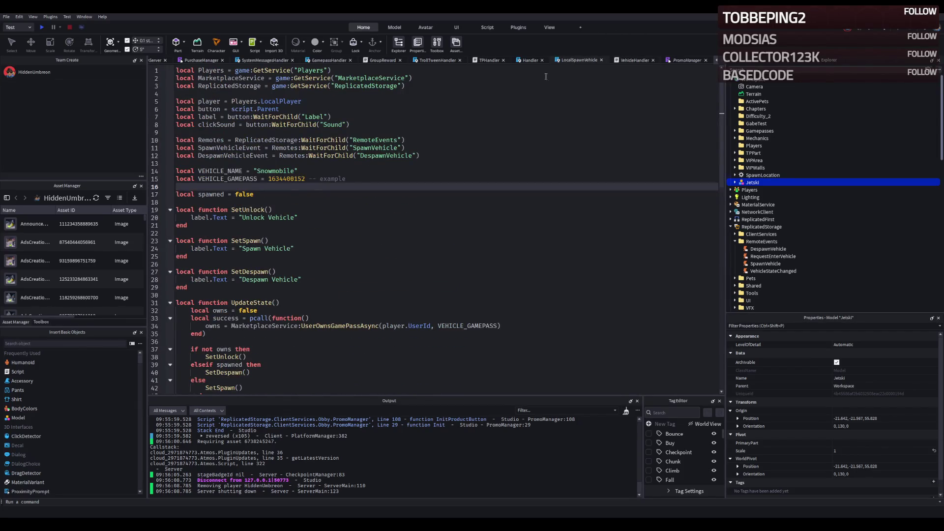
{"action": "double_click", "coordinate": [285, 179]}
{"action": "left_click", "coordinate": [278, 172]}
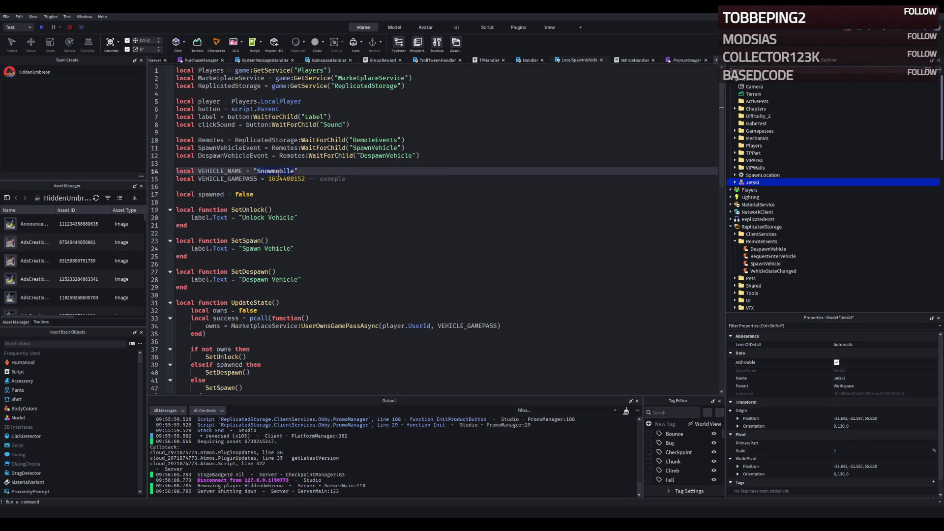
{"action": "type", "text": "Jetsk"}
Save the scripts to Roblox and return to the VehicleHandler spawn code
{"action": "key", "text": "ctrl+s"}
{"action": "left_click", "coordinate": [633, 60]}
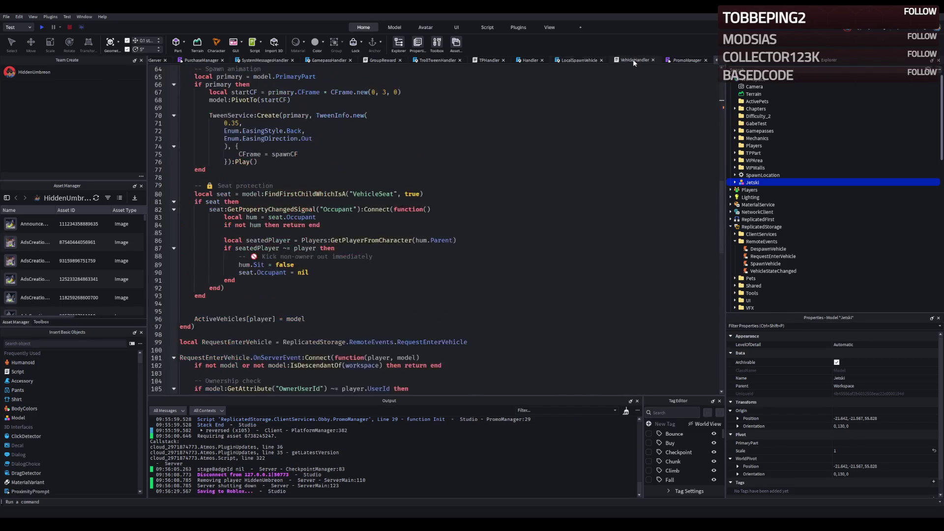
{"action": "scroll", "coordinate": [541, 123], "scroll_direction": "up", "scroll_amount": 8}
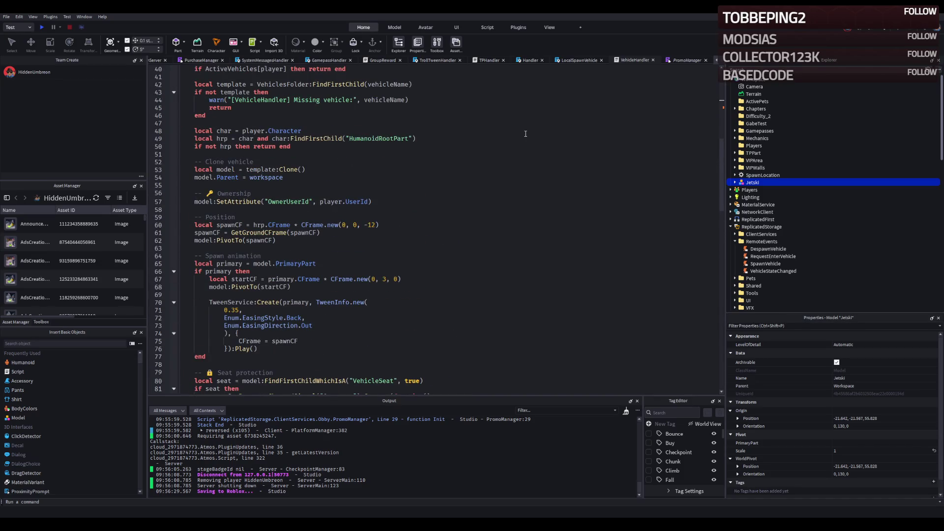
{"action": "scroll", "coordinate": [525, 134], "scroll_direction": "up", "scroll_amount": 13}
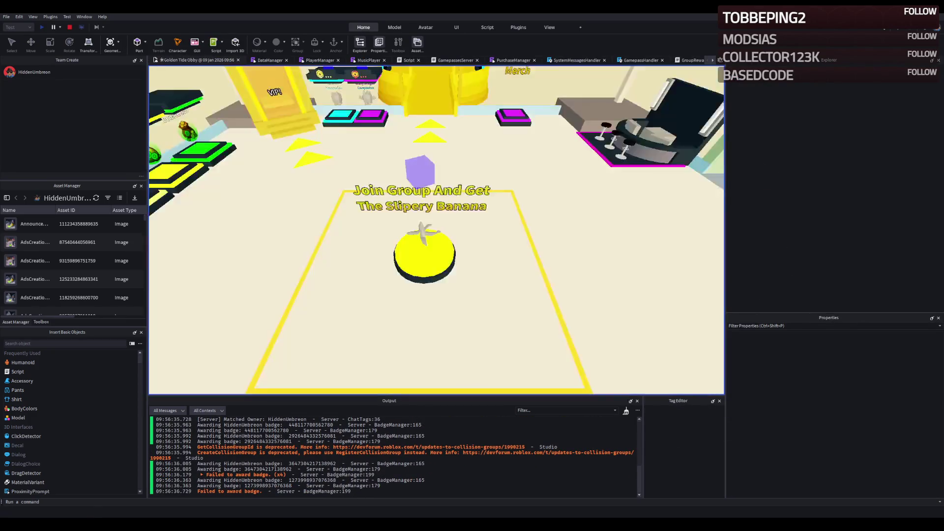
Spawn, despawn and respawn the jetski while walking onto the rainbow path
{"action": "left_click", "coordinate": [440, 327]}
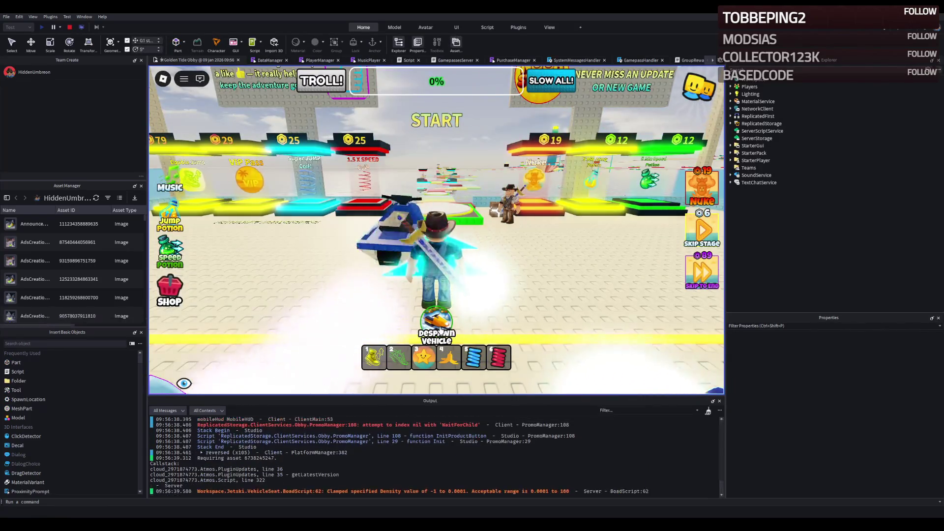
{"action": "key", "text": "w"}
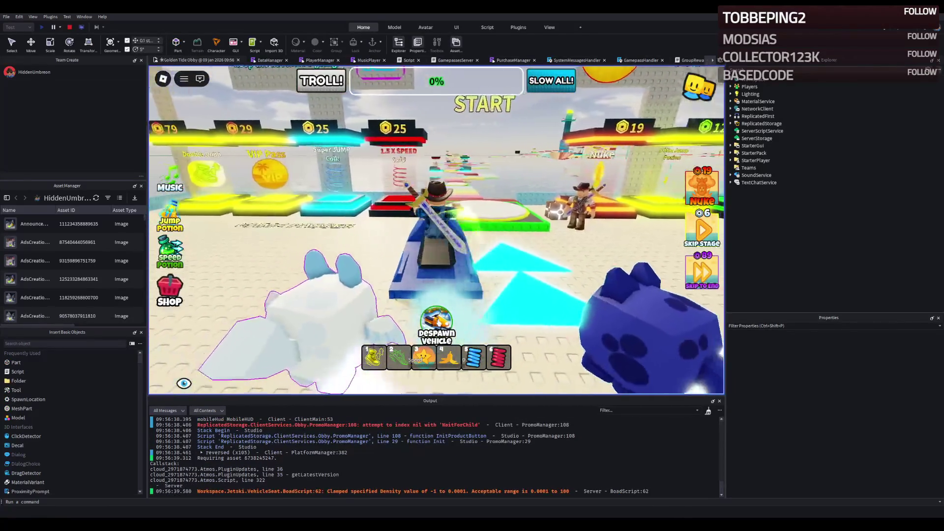
{"action": "left_click", "coordinate": [439, 310]}
{"action": "key", "text": "w"}
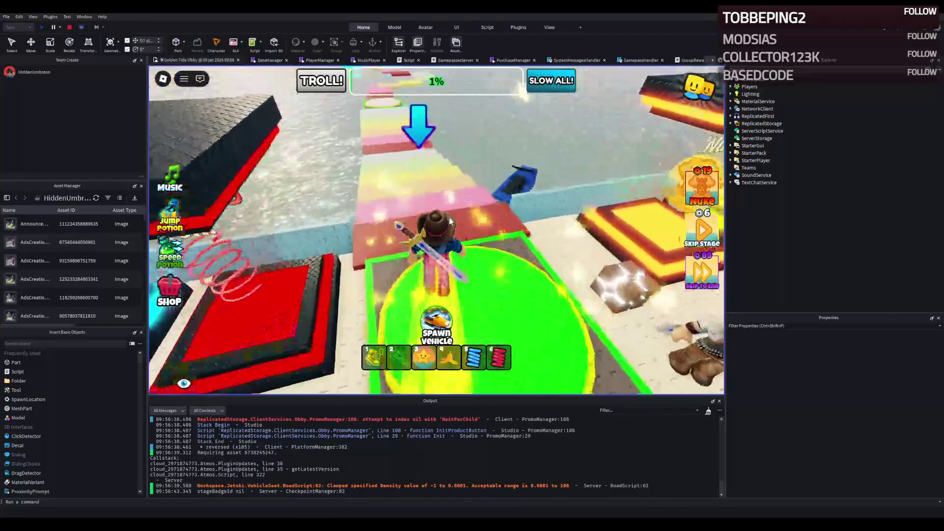
{"action": "left_click", "coordinate": [437, 324]}
Drive the jetski with WASD, hop onto the yellow platform, remount and boost forward
{"action": "key", "text": "w"}
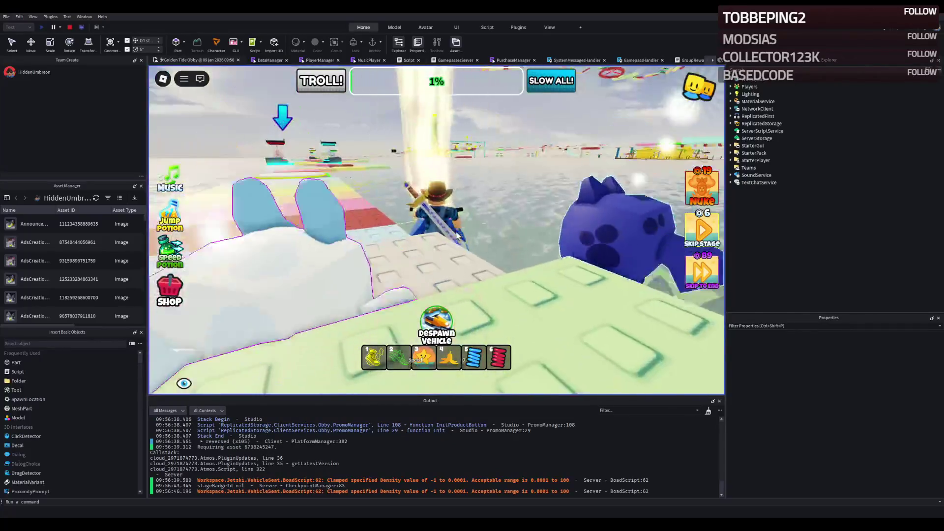
{"action": "key", "text": "a"}
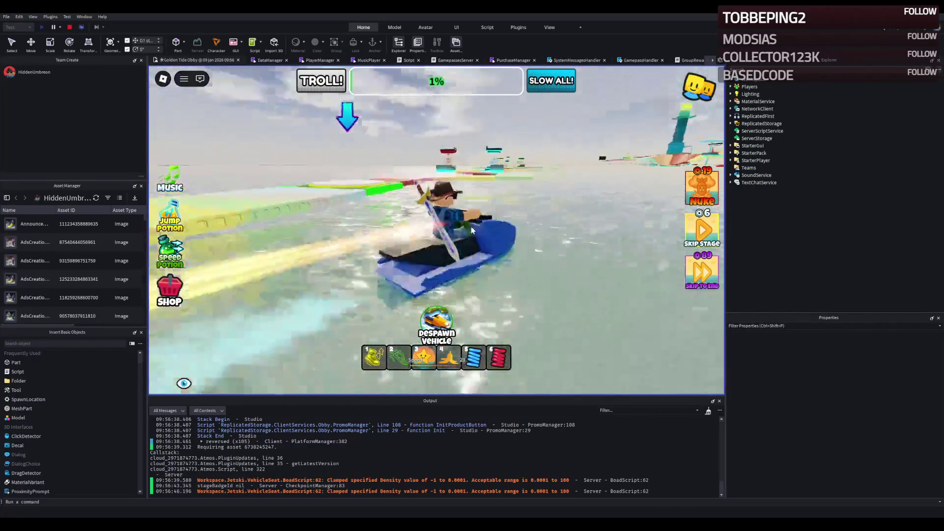
{"action": "key", "text": "d"}
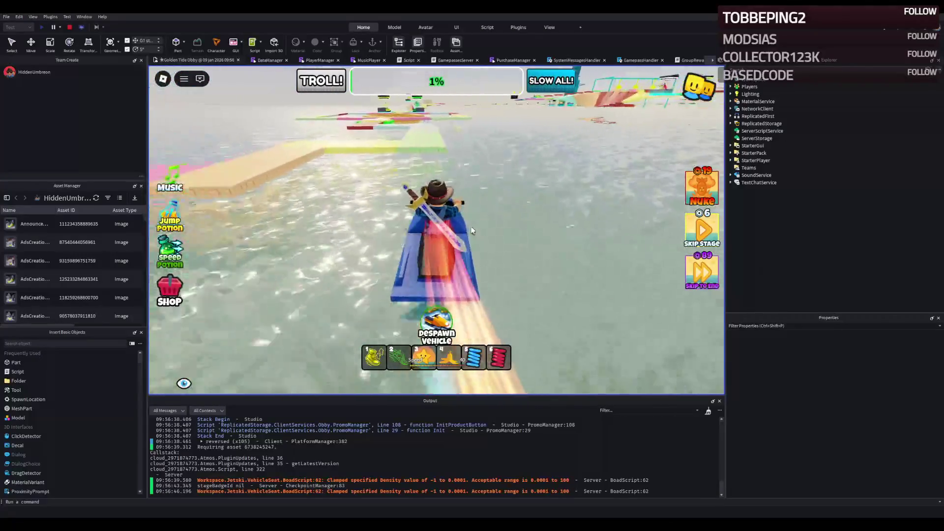
{"action": "key", "text": "space"}
{"action": "key", "text": "w"}
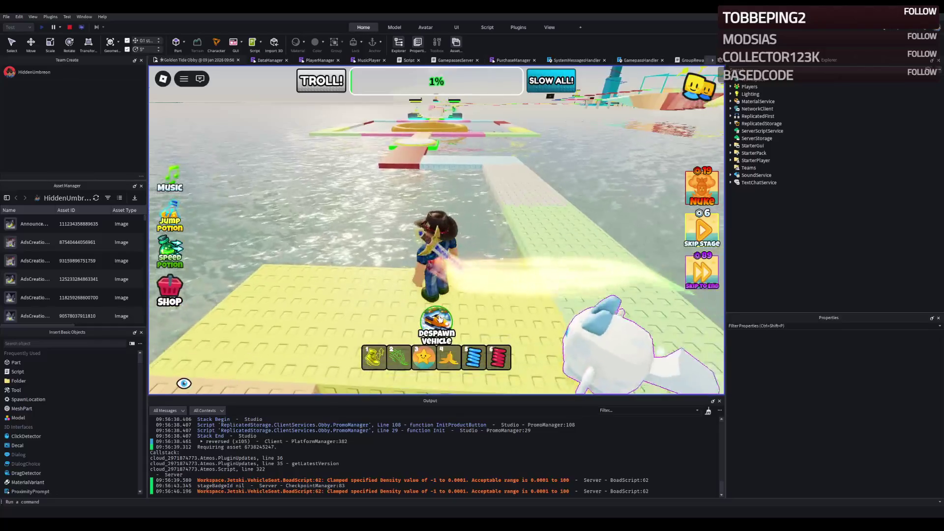
{"action": "key", "text": "w"}
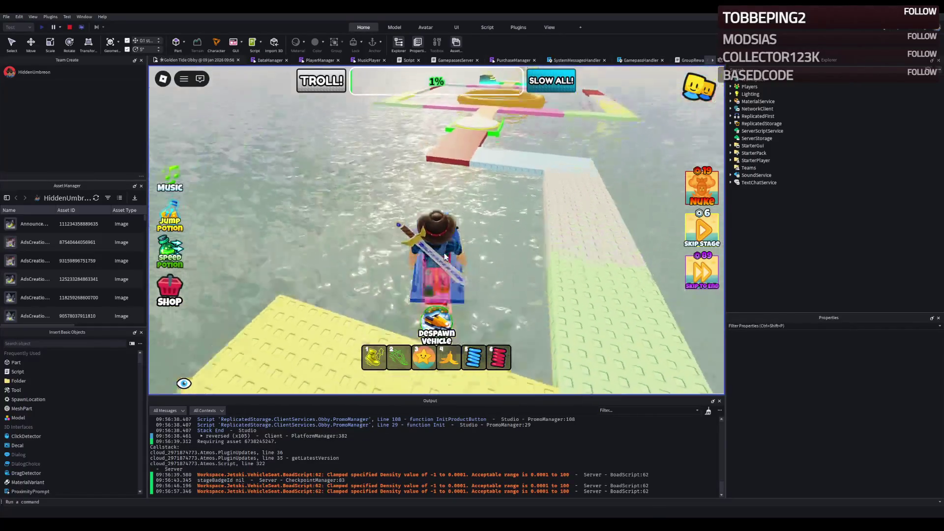
{"action": "key", "text": "w"}
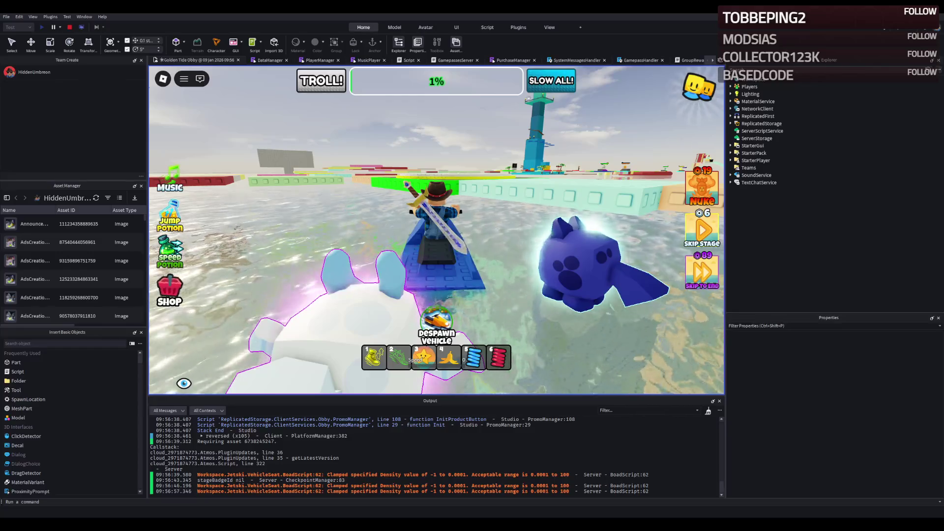
Steer the jetski, toggle the game UI off and on, despawn the jetski, and stop the test
{"action": "key", "text": "a"}
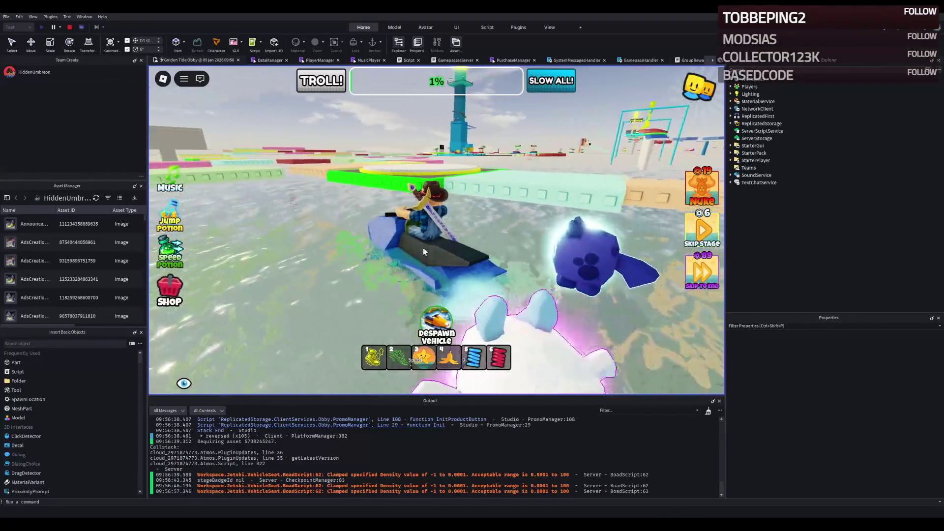
{"action": "key", "text": "a"}
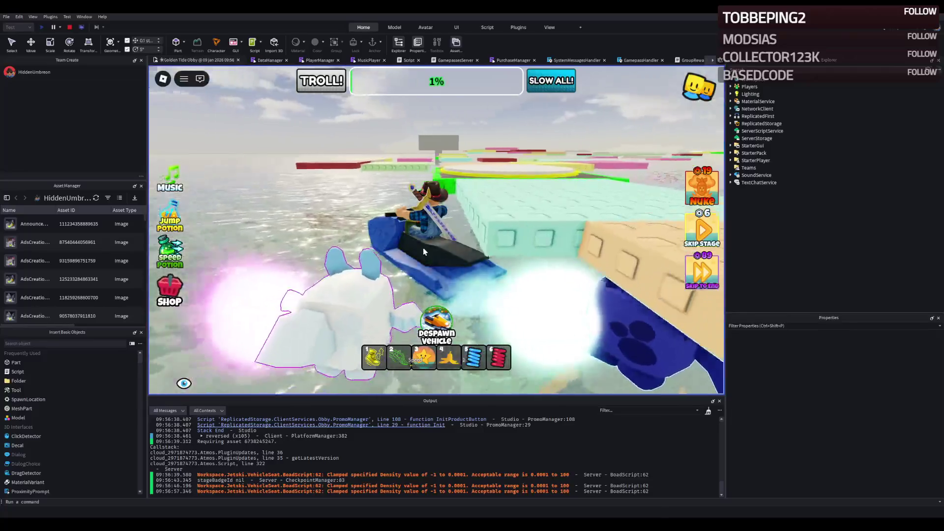
{"action": "key", "text": "w"}
{"action": "left_click", "coordinate": [182, 383]}
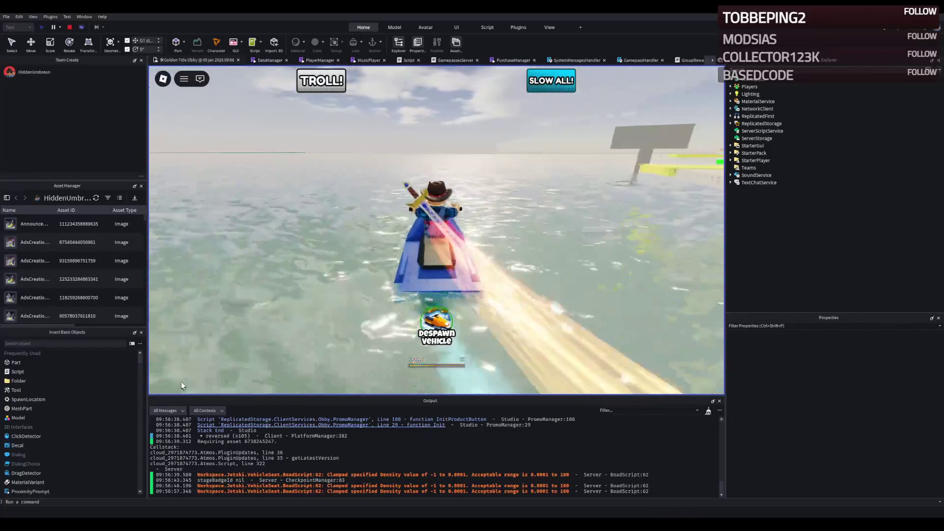
{"action": "left_click", "coordinate": [183, 383]}
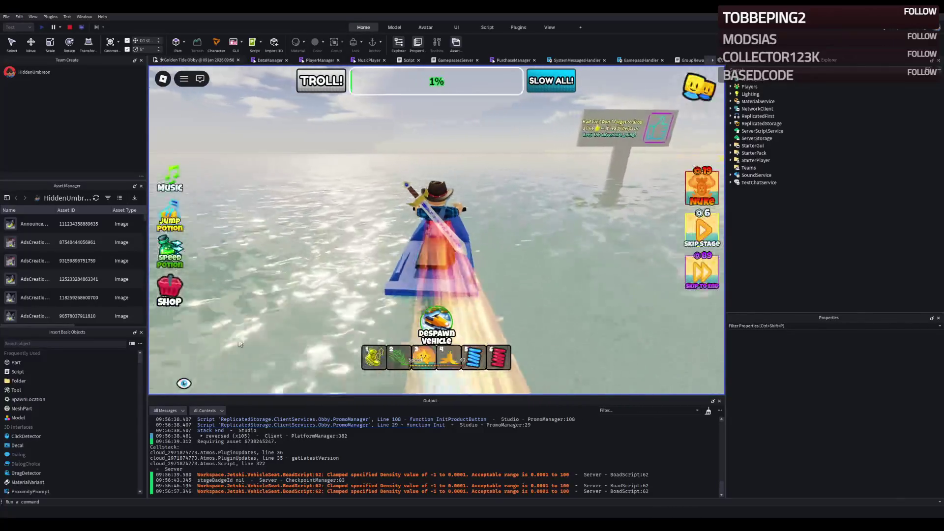
{"action": "key", "text": "a"}
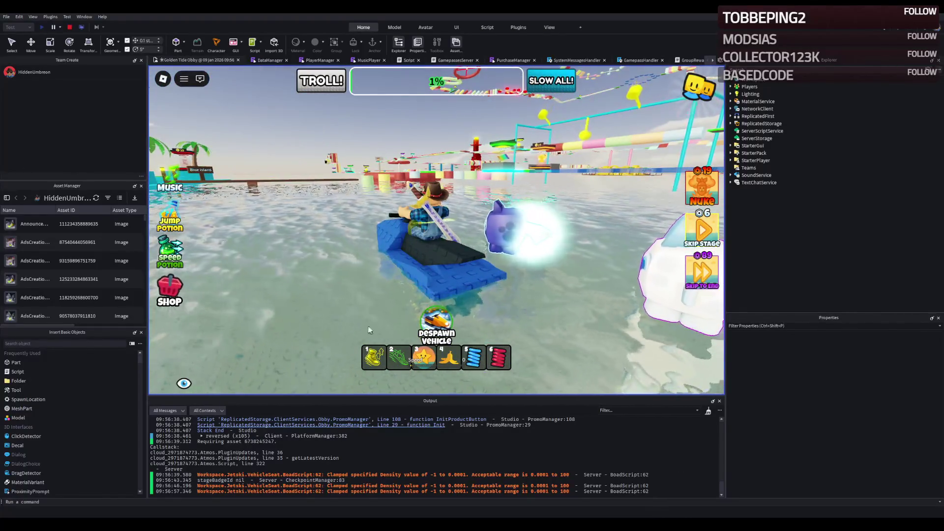
{"action": "left_click", "coordinate": [436, 329]}
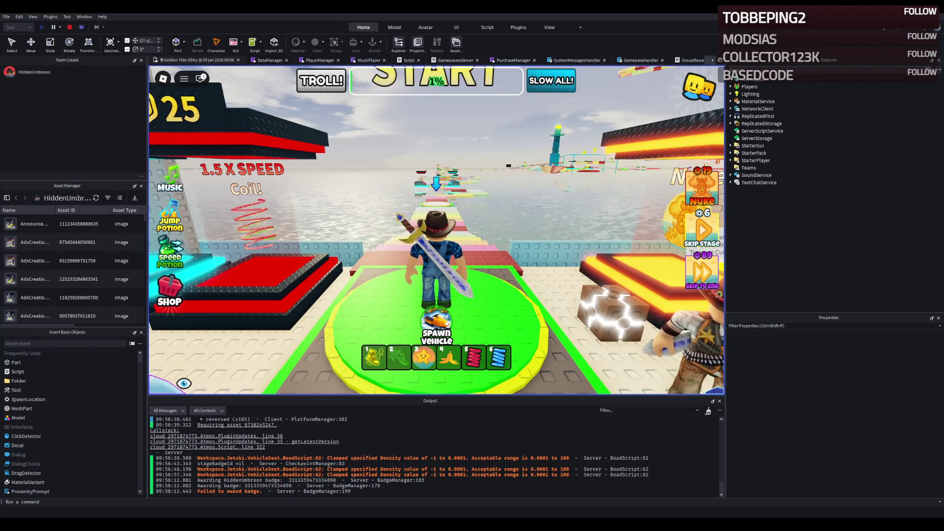
{"action": "key", "text": "shift+F5"}
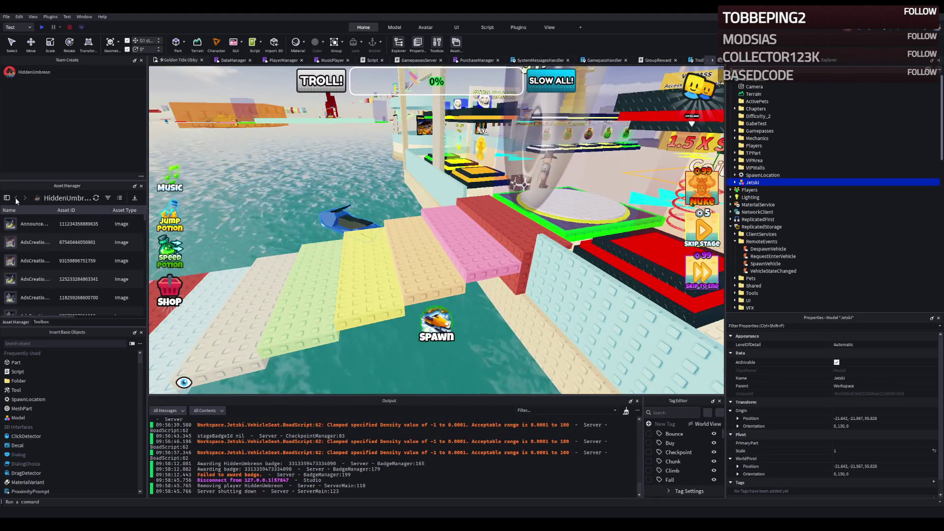
Open the Noob Studios Gaming group inventory, pick the new image asset, and select the SPAWN icon
{"action": "left_click", "coordinate": [15, 198]}
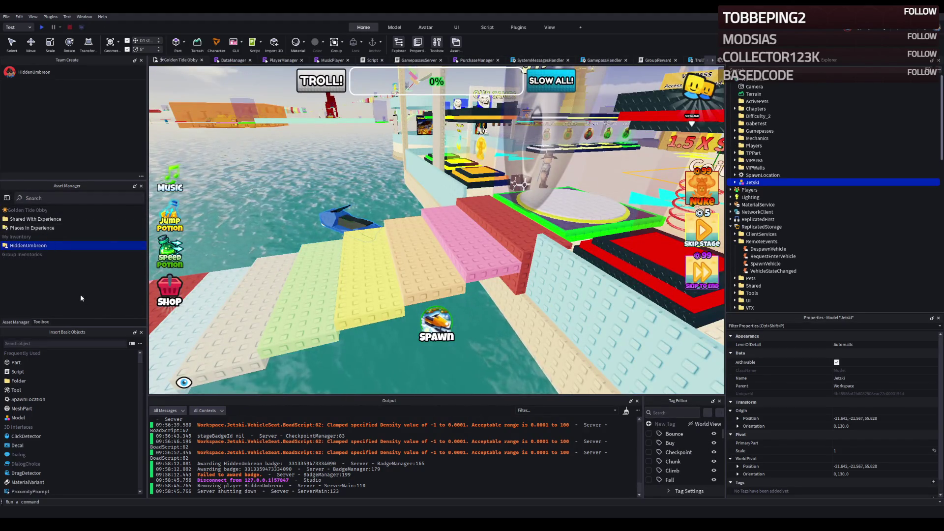
{"action": "left_click", "coordinate": [54, 255]}
{"action": "scroll", "coordinate": [49, 272], "scroll_direction": "down", "scroll_amount": 3}
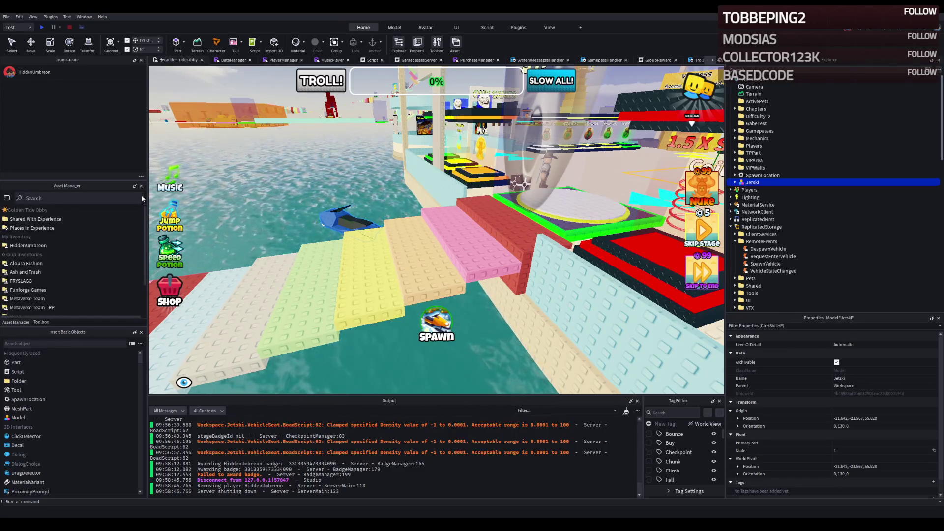
{"action": "left_click", "coordinate": [44, 285]}
{"action": "double_click", "coordinate": [43, 284]}
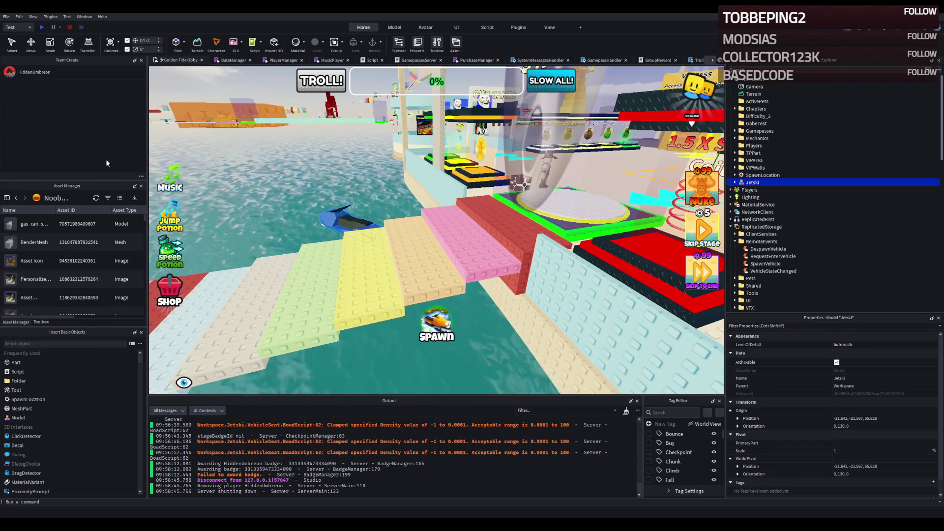
{"action": "left_click", "coordinate": [31, 226]}
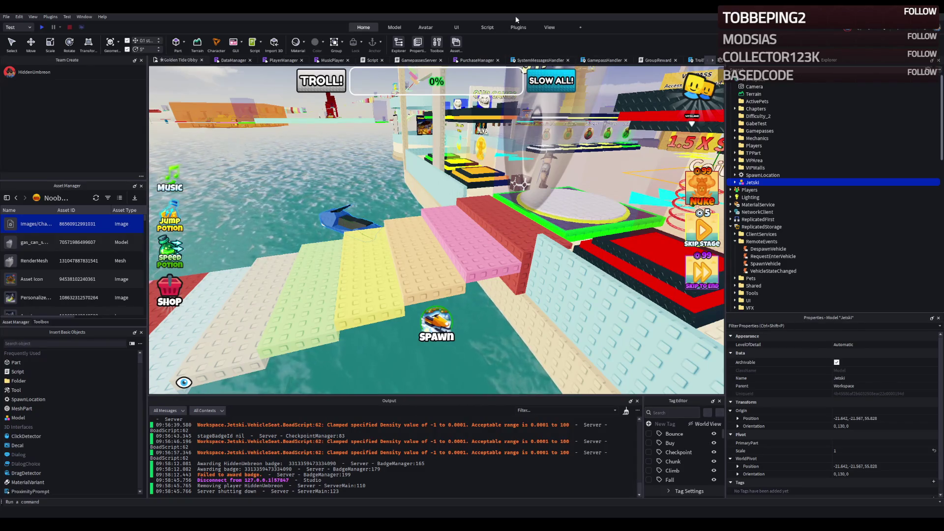
{"action": "left_click", "coordinate": [436, 322]}
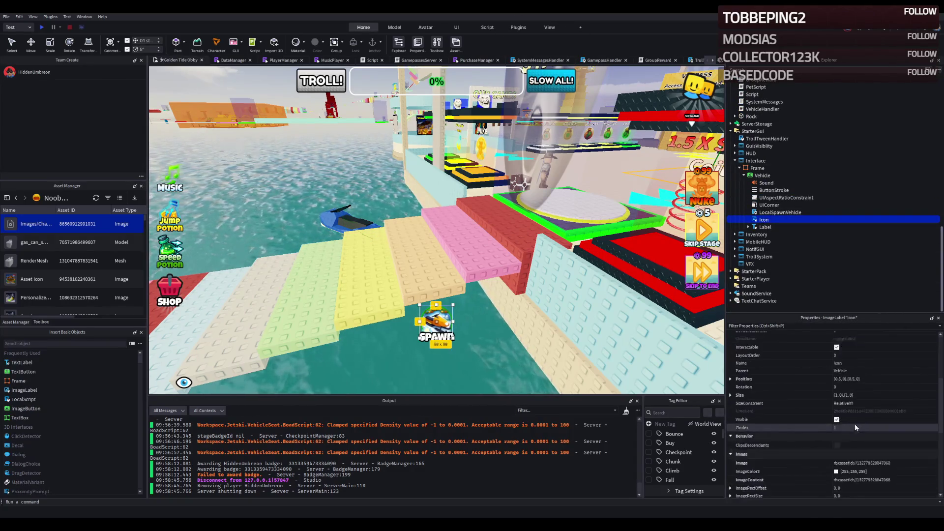
Set the Icon's Image to the uploaded jetski asset and deselect to view the result
{"action": "left_click", "coordinate": [907, 414]}
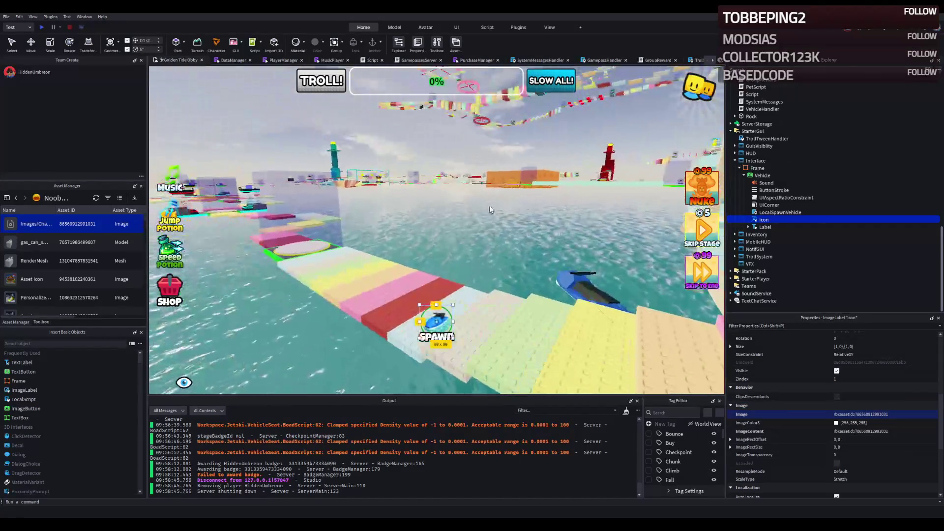
{"action": "left_click", "coordinate": [489, 205]}
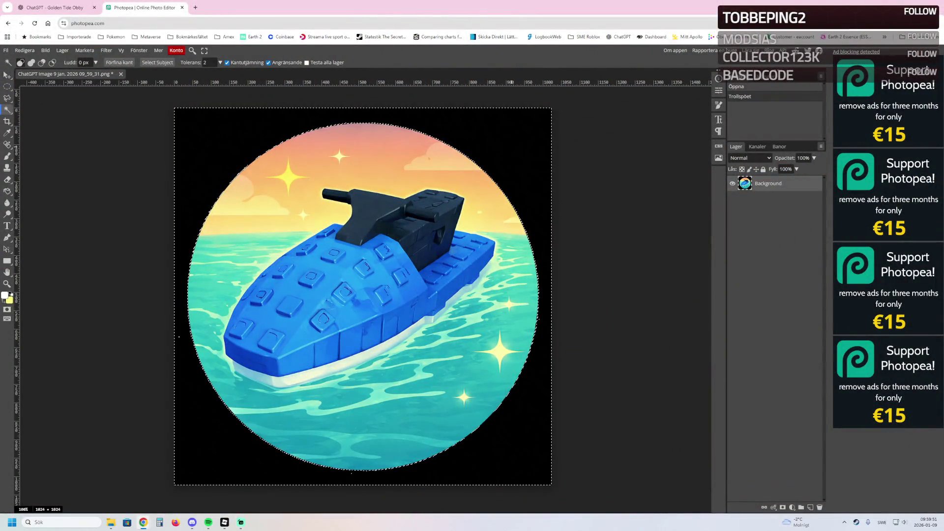
Magic-wand the black background outside the circle and delete it to transparency
{"action": "key", "text": "ctrl+d"}
{"action": "type", "text": "13"}
{"action": "left_click", "coordinate": [187, 123]}
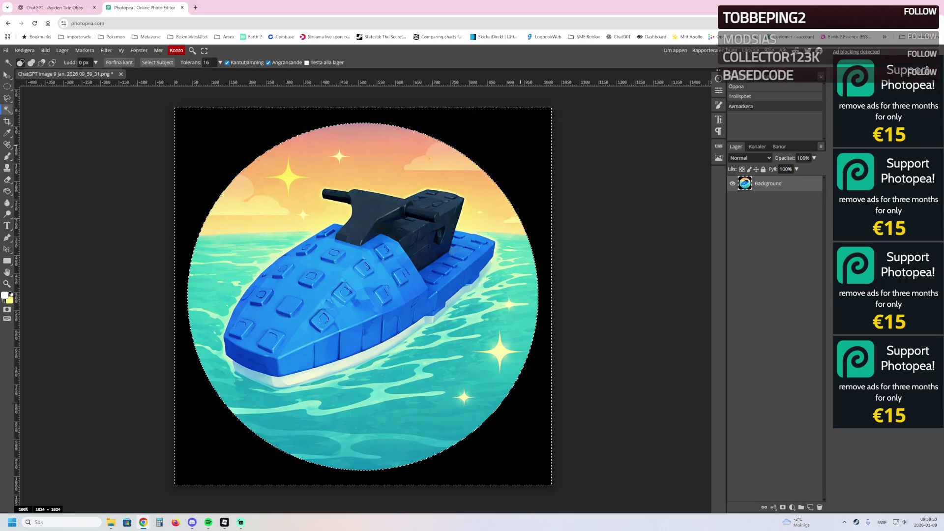
{"action": "key", "text": "Delete"}
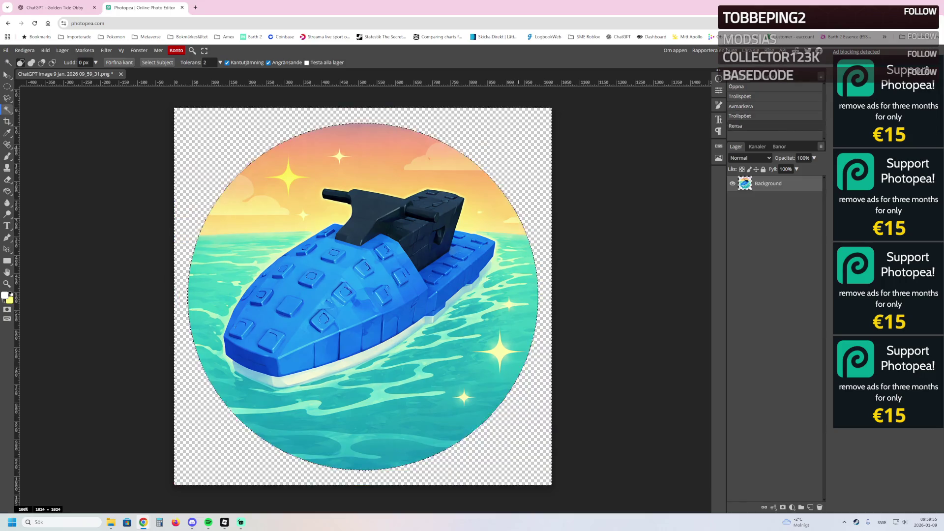
{"action": "key", "text": "ctrl+d"}
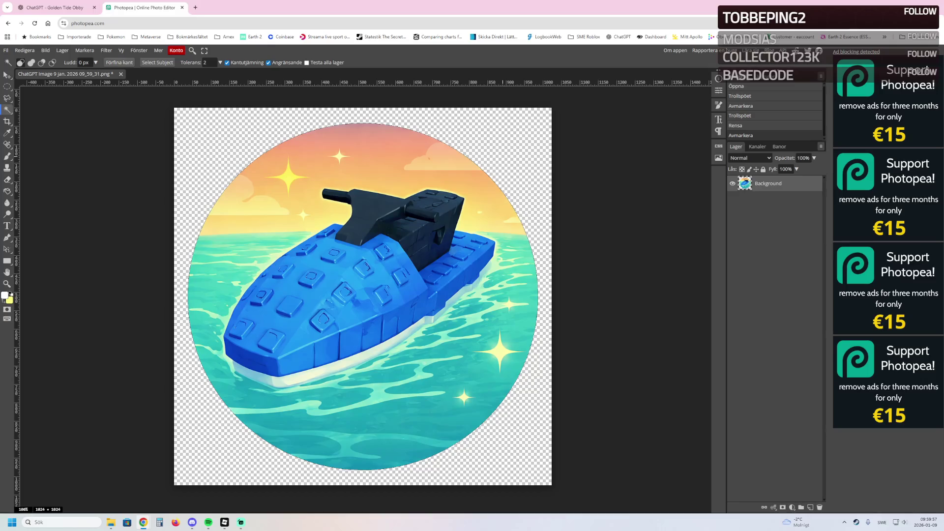
{"action": "key", "text": "ctrl+z"}
{"action": "key", "text": "ctrl+z"}
{"action": "key", "text": "ctrl+d"}
{"action": "type", "text": "10"}
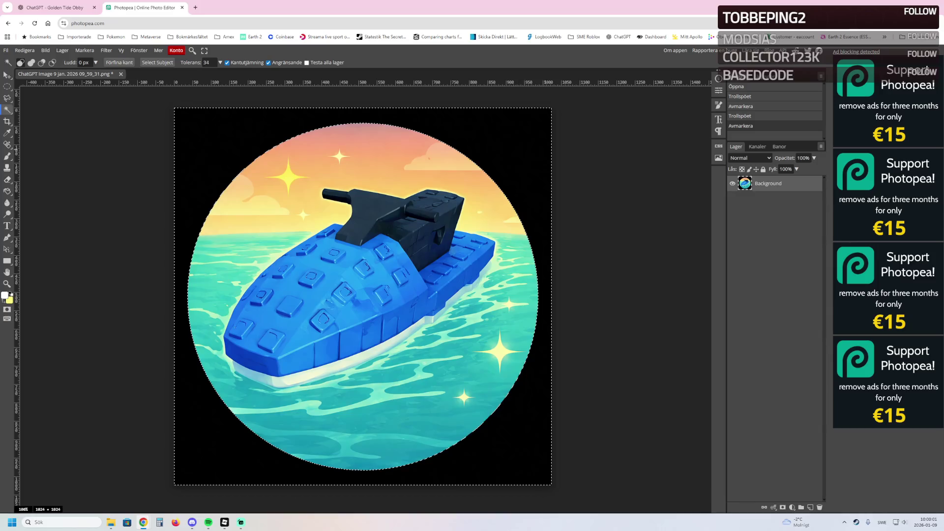
{"action": "key", "text": "Delete"}
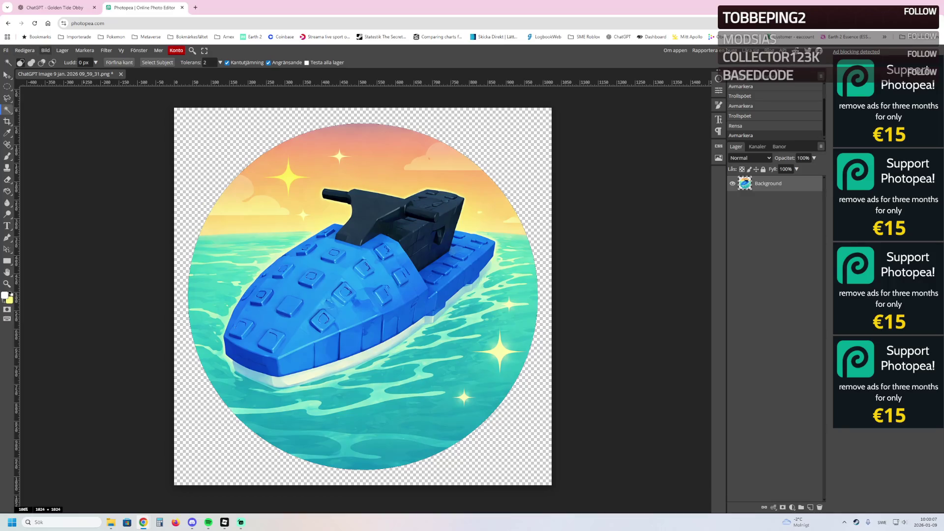
Resize the image to 256 × 256 pixels
{"action": "left_click", "coordinate": [45, 50]}
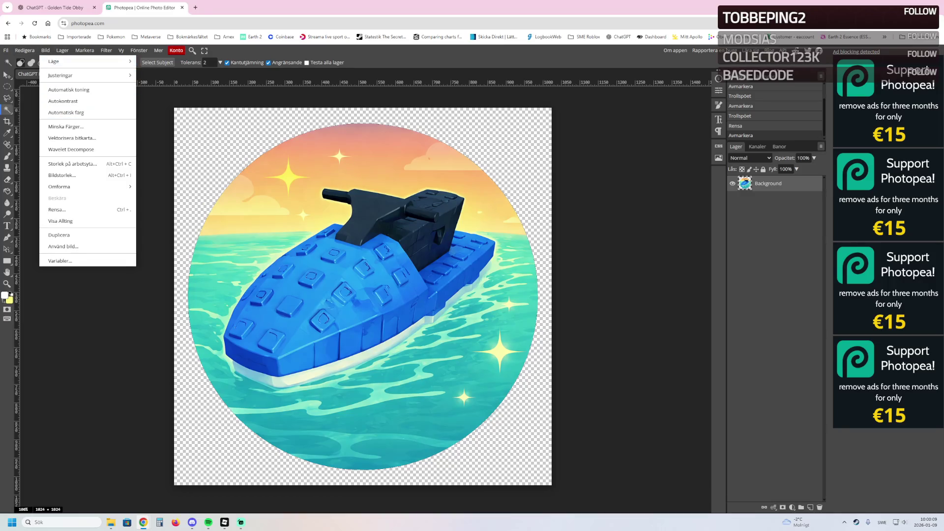
{"action": "left_click", "coordinate": [61, 175]}
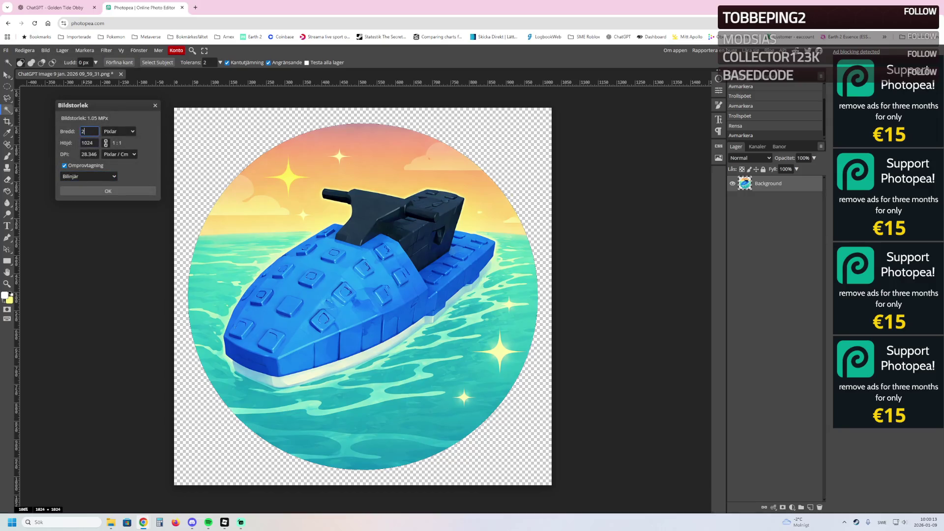
{"action": "left_click", "coordinate": [109, 191]}
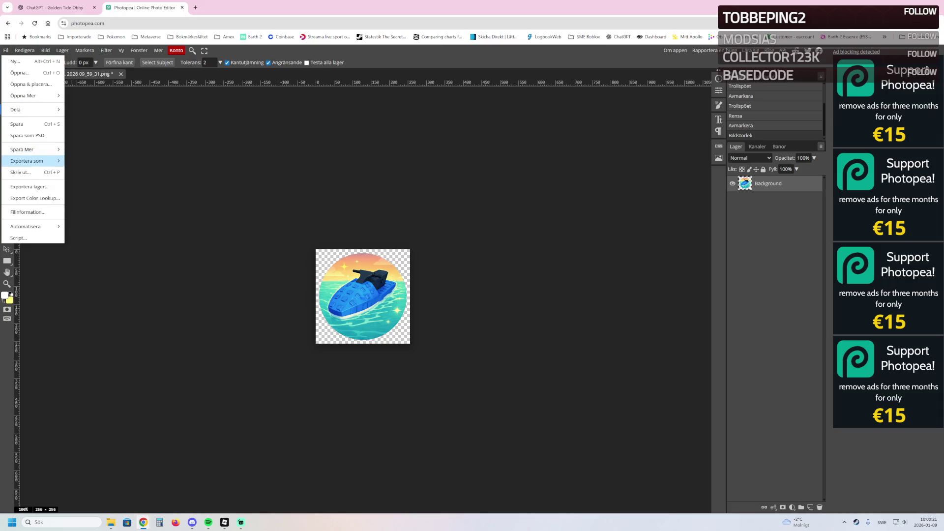
Export the icon as a PNG named Jetski.png
{"action": "mouse_move", "coordinate": [34, 161]}
{"action": "left_click", "coordinate": [123, 161]}
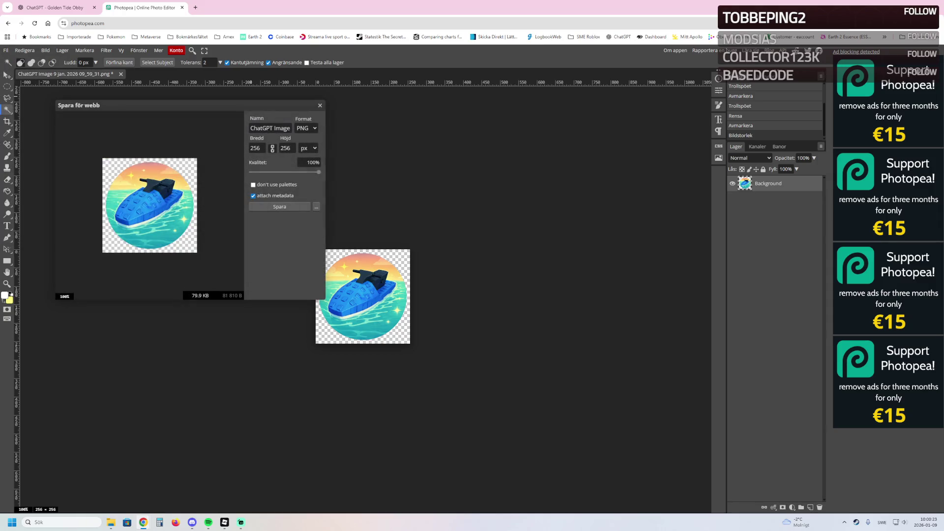
{"action": "key", "text": "ctrl+a"}
{"action": "type", "text": "Jet"}
{"action": "left_click", "coordinate": [279, 206]}
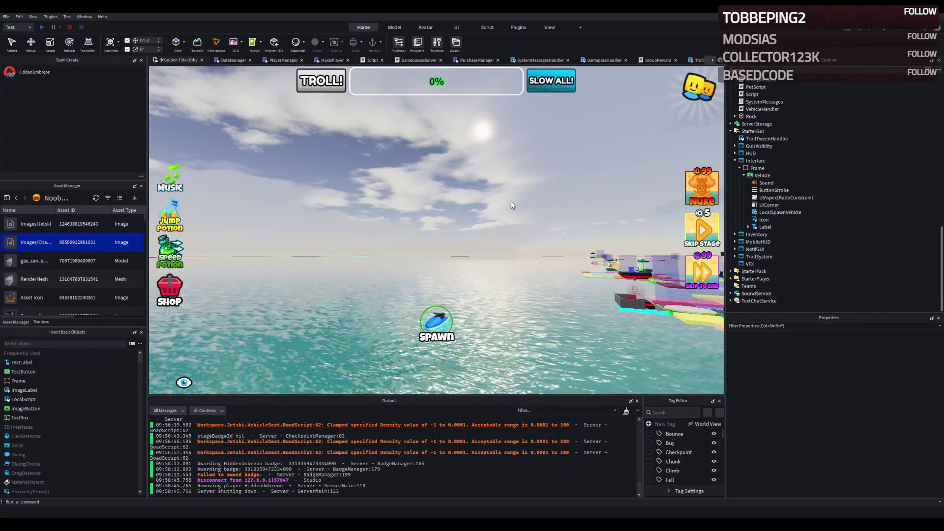
Assign the Images/Jetski asset to the Spawn button's Icon and verify its Image property
{"action": "left_click", "coordinate": [68, 223]}
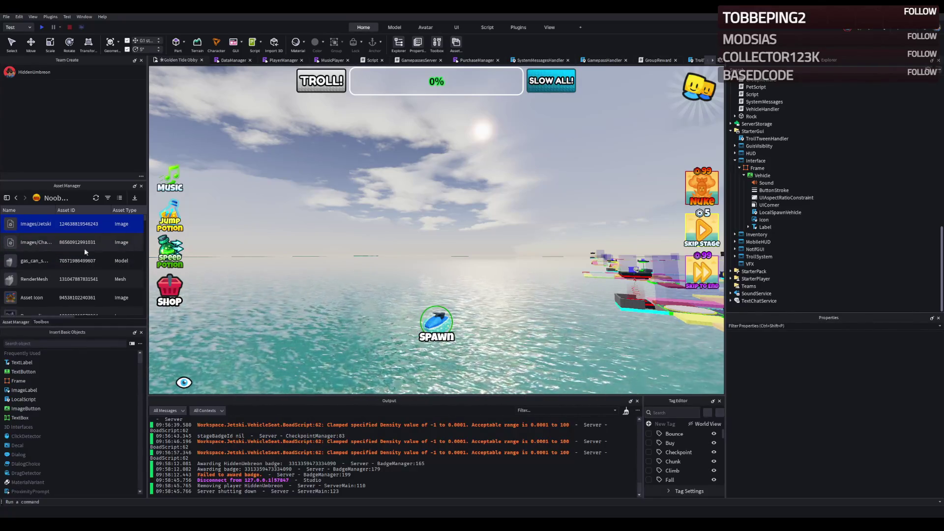
{"action": "left_click", "coordinate": [436, 321]}
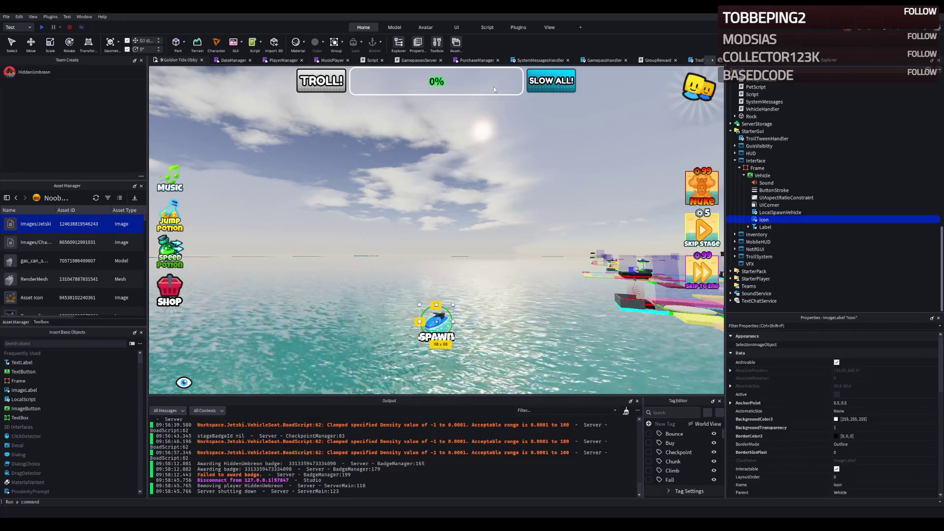
{"action": "scroll", "coordinate": [874, 383], "scroll_direction": "down", "scroll_amount": 3}
{"action": "scroll", "coordinate": [917, 413], "scroll_direction": "down", "scroll_amount": 3}
{"action": "left_click", "coordinate": [898, 438]}
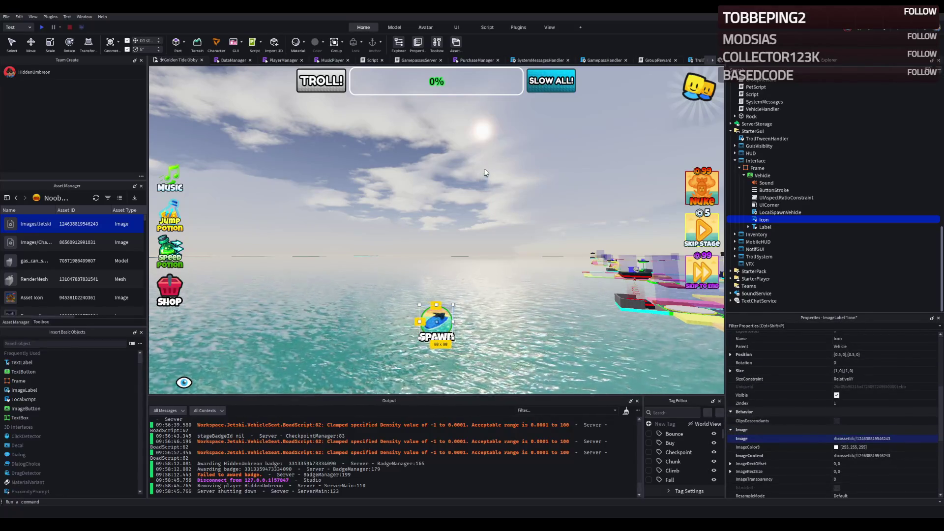
Fly the camera along the obby course back to the spawn jetski, then reselect the Icon
{"action": "left_click", "coordinate": [481, 172]}
{"action": "key", "text": "w"}
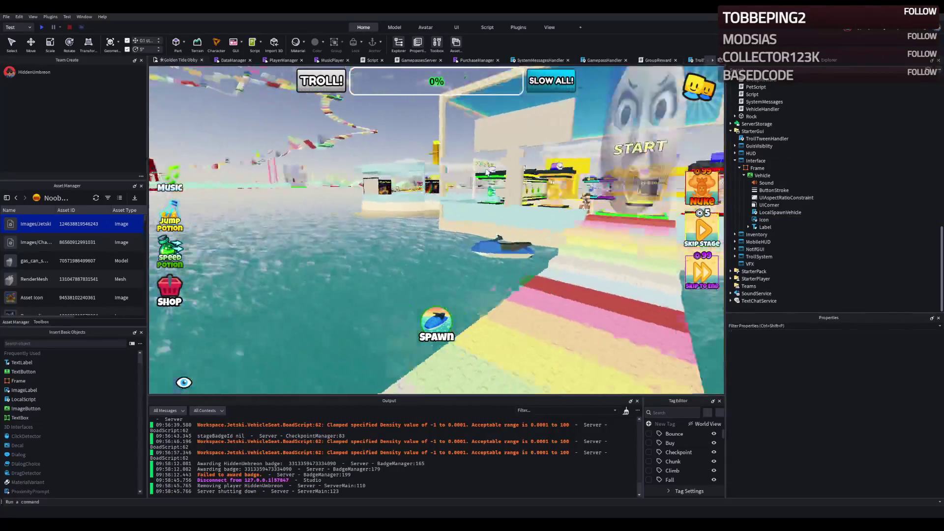
{"action": "key", "text": "a"}
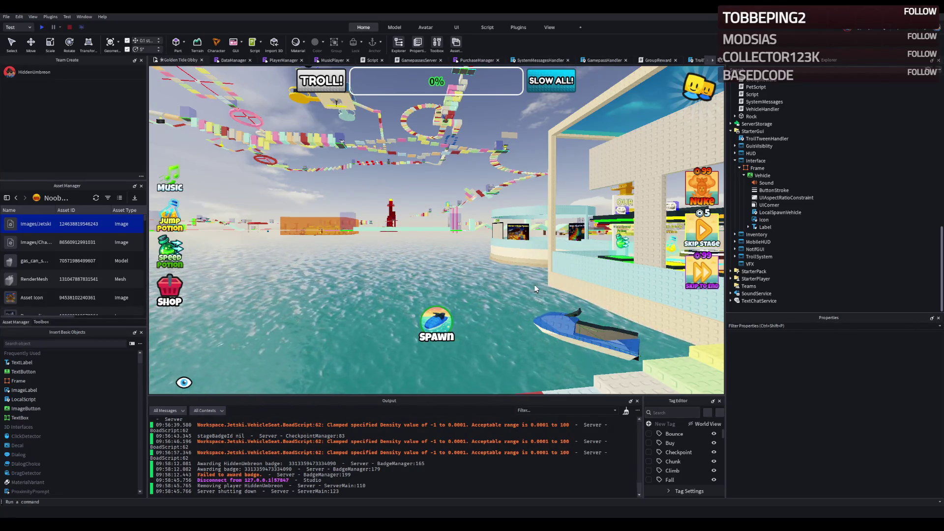
{"action": "left_click", "coordinate": [434, 321]}
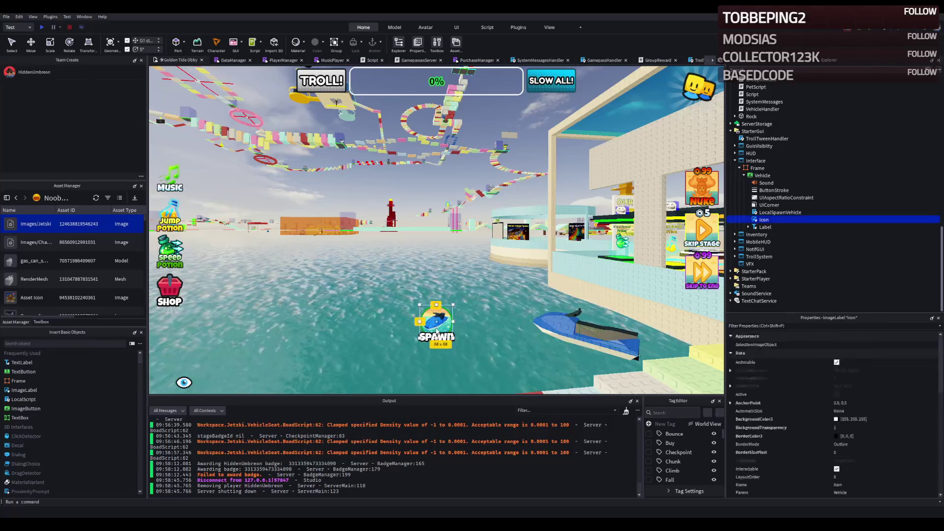
Review the LocalSpawnVehicle script, select the button's UICorner, and start a play test with F5
{"action": "left_click", "coordinate": [774, 213]}
{"action": "double_click", "coordinate": [774, 213]}
{"action": "scroll", "coordinate": [460, 194], "scroll_direction": "down", "scroll_amount": 10}
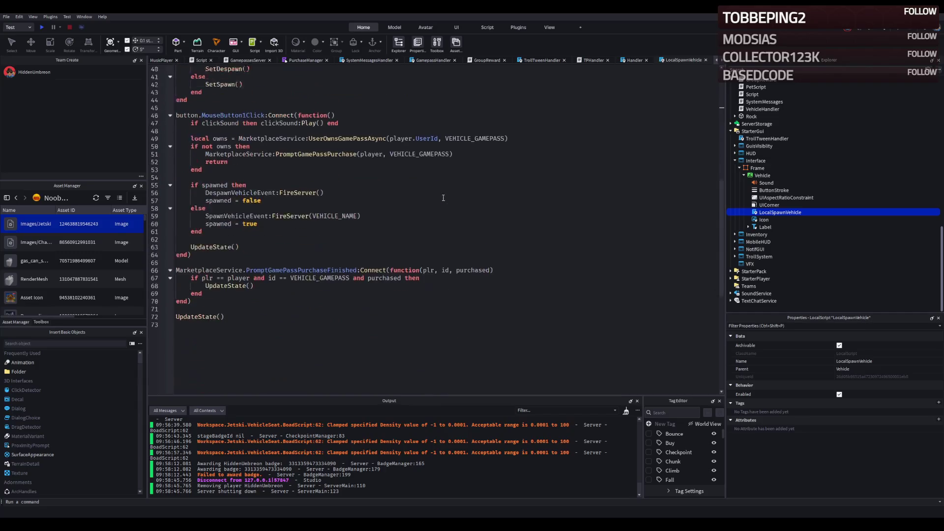
{"action": "scroll", "coordinate": [460, 194], "scroll_direction": "up", "scroll_amount": 10}
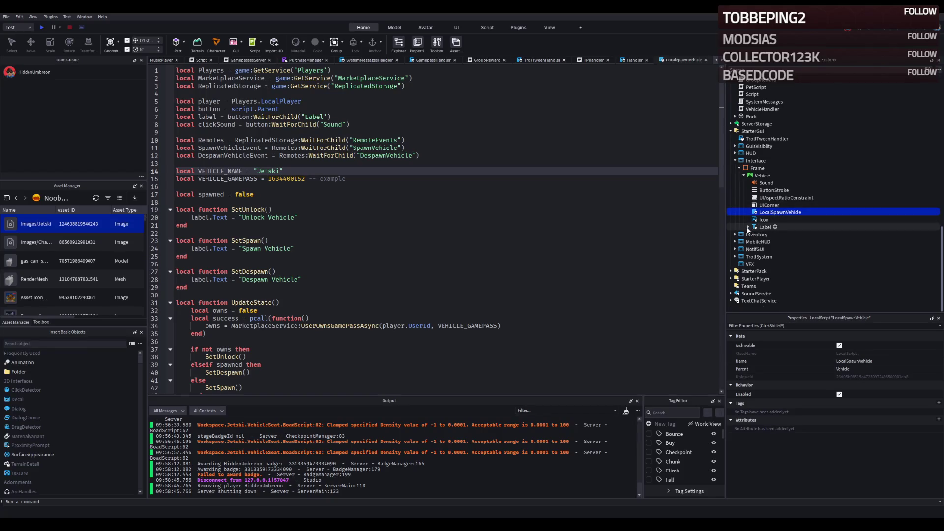
{"action": "left_click", "coordinate": [764, 205]}
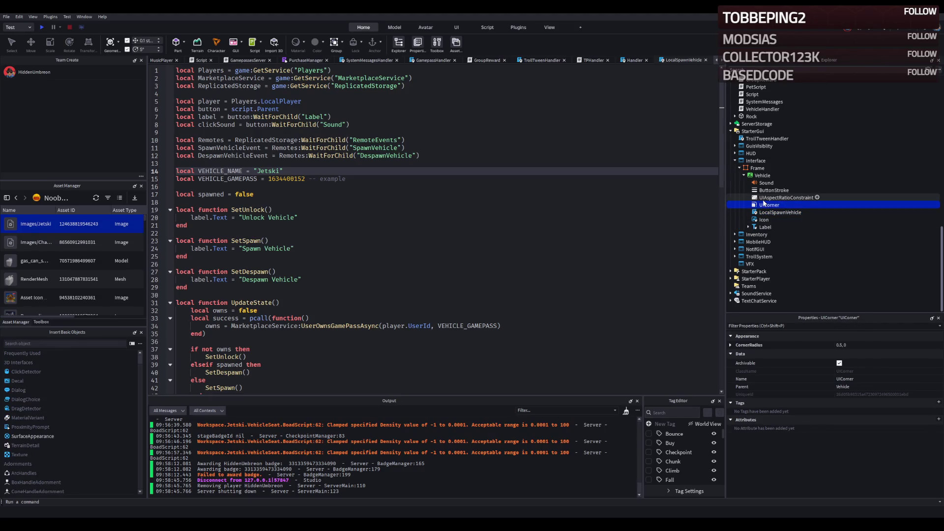
{"action": "key", "text": "F5"}
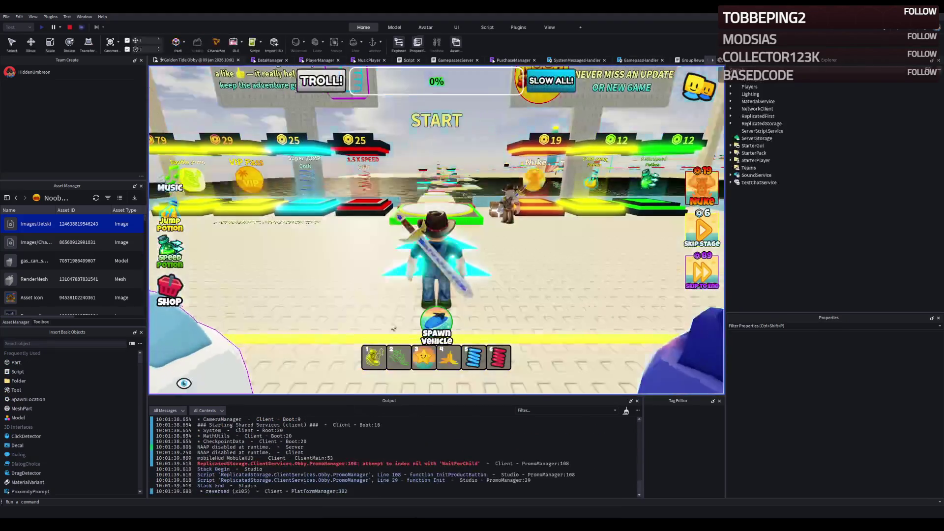
Despawn the current jetski and walk the character past the start pad onto the obby path
{"action": "left_click", "coordinate": [439, 320]}
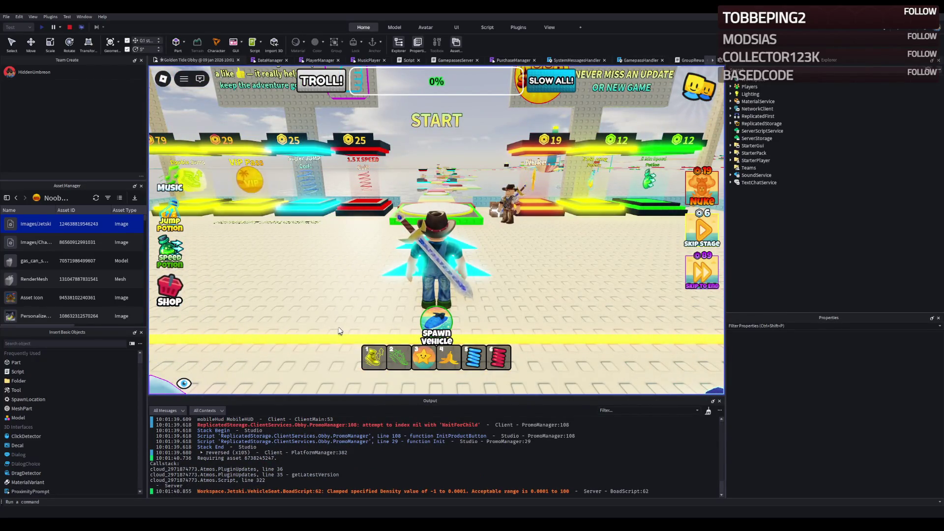
{"action": "key", "text": "w"}
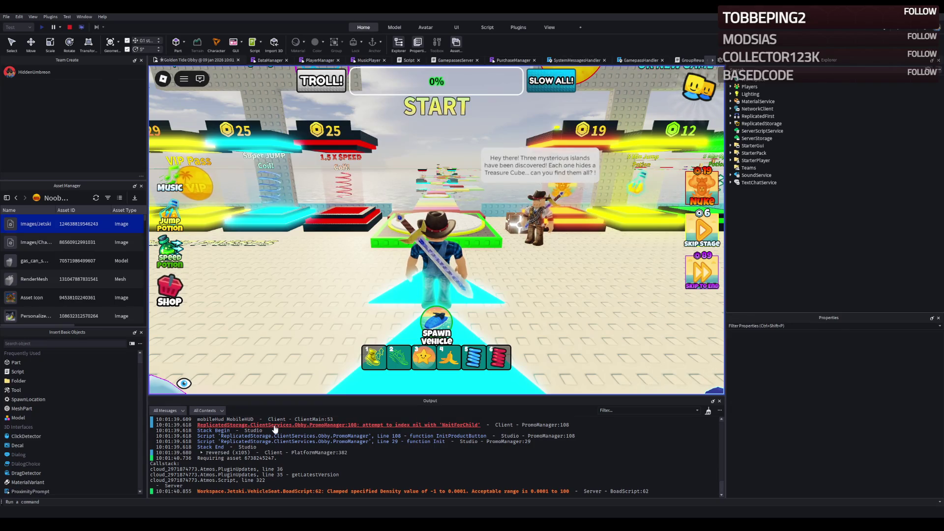
{"action": "key", "text": "w"}
{"action": "key", "text": "w"}
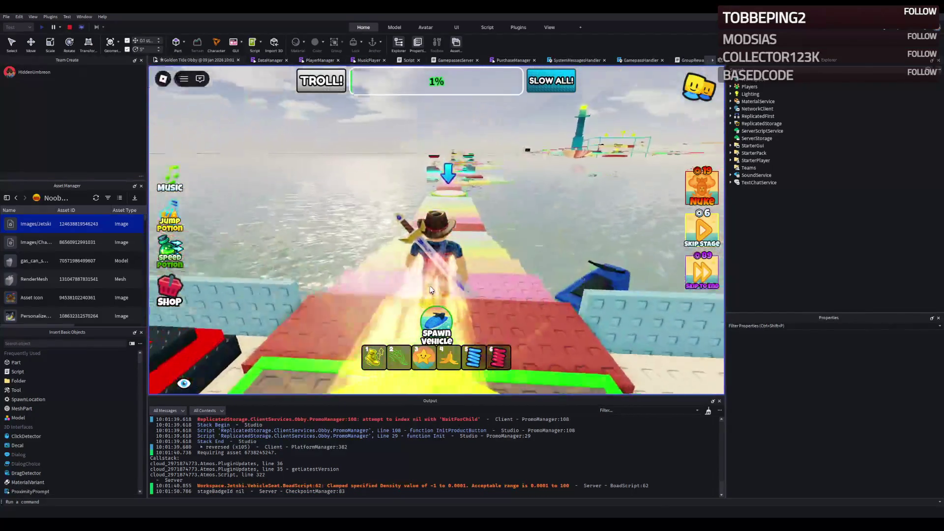
{"action": "key", "text": "d"}
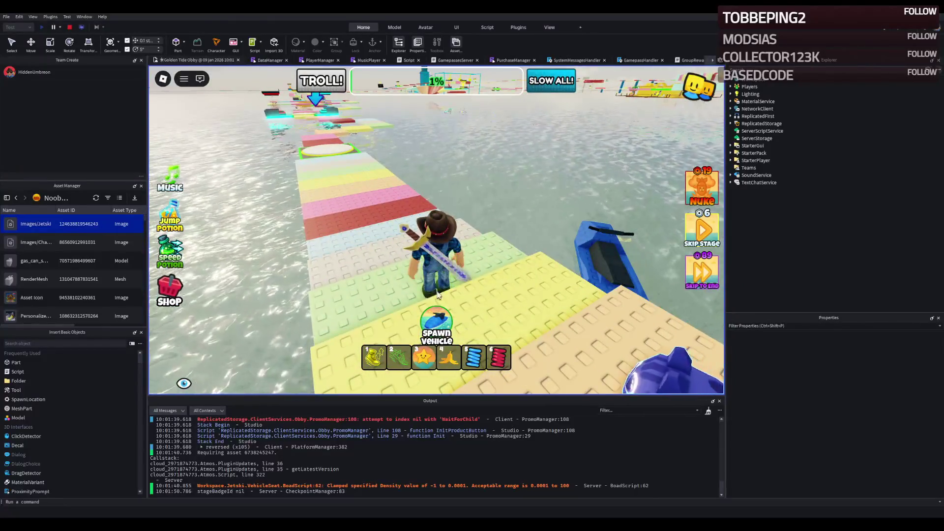
{"action": "key", "text": "w"}
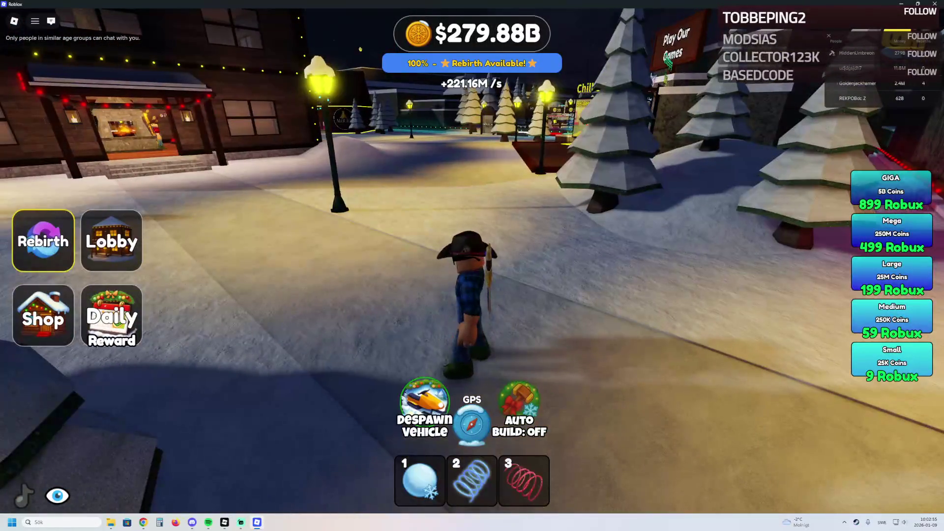
Move the character forward and spawn the jetski in the water beside the rainbow path
{"action": "key", "text": "w"}
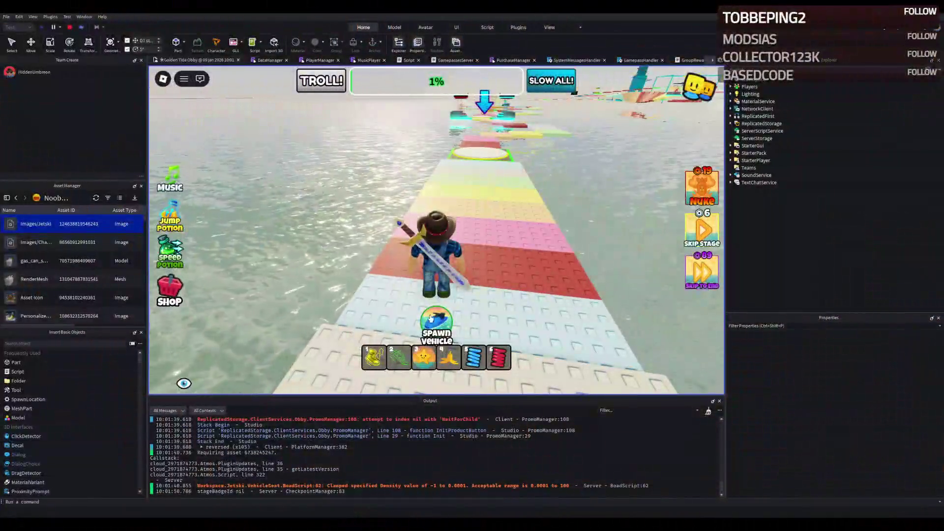
{"action": "left_click", "coordinate": [431, 318]}
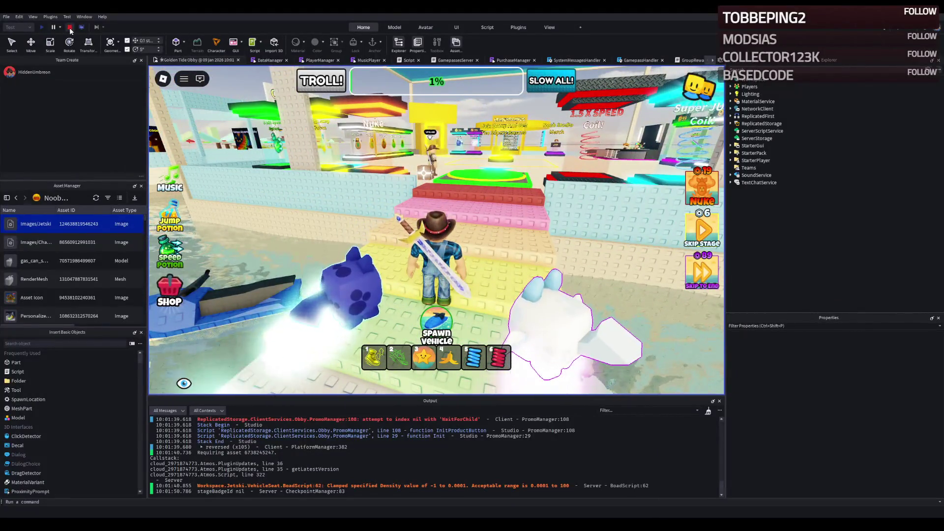
Stop the play test and set the UICorner CornerRadius to 0.5, 0
{"action": "left_click", "coordinate": [69, 27]}
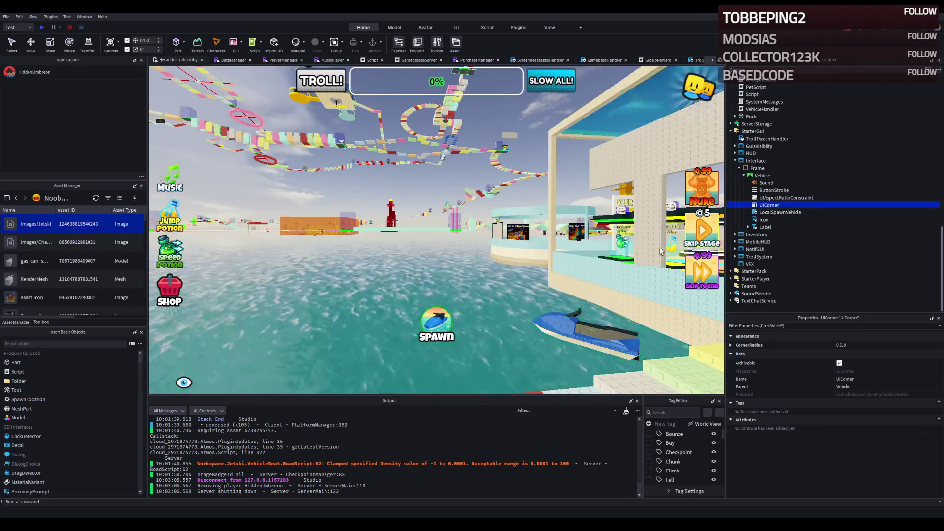
{"action": "left_click", "coordinate": [857, 345]}
{"action": "left_click", "coordinate": [730, 345]}
{"action": "key", "text": "Return"}
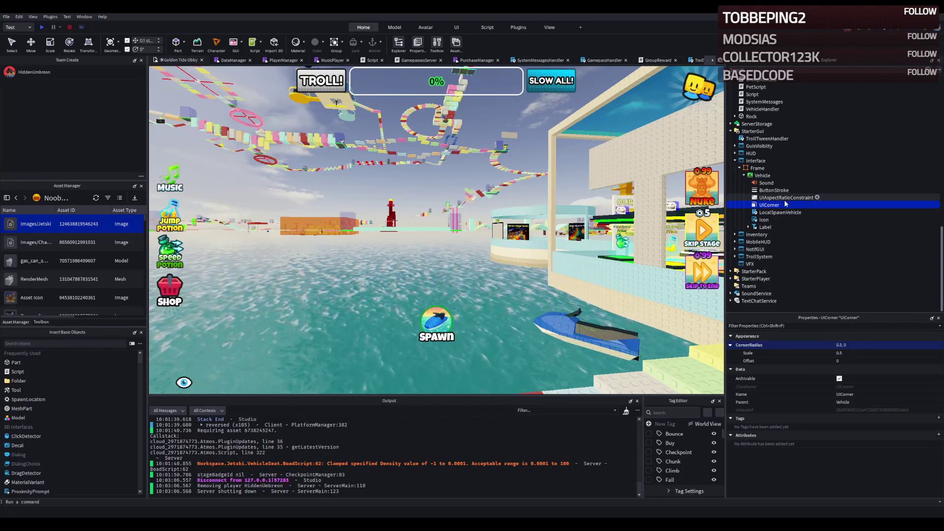
Change the ButtonStroke Color to a darker blue, roughly [20, 35, 170]
{"action": "left_click", "coordinate": [769, 197]}
{"action": "left_click", "coordinate": [771, 190]}
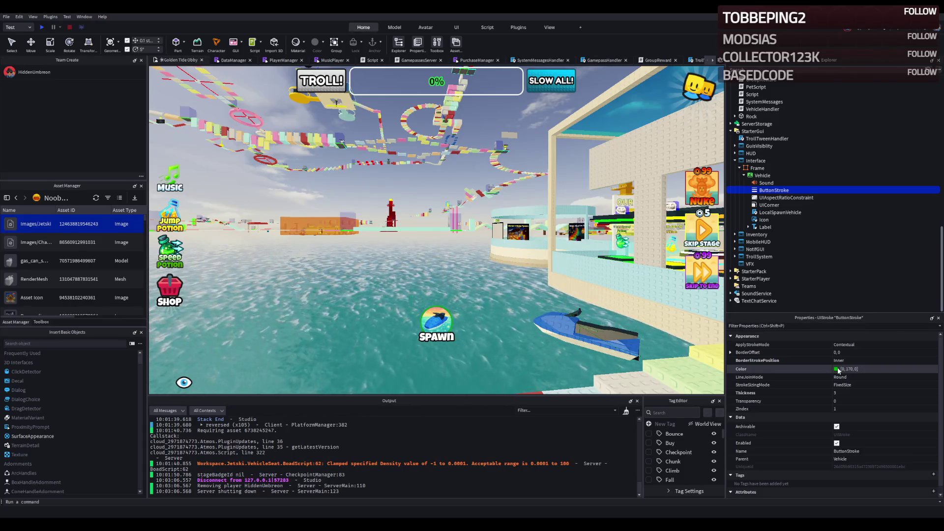
{"action": "left_click", "coordinate": [832, 368]}
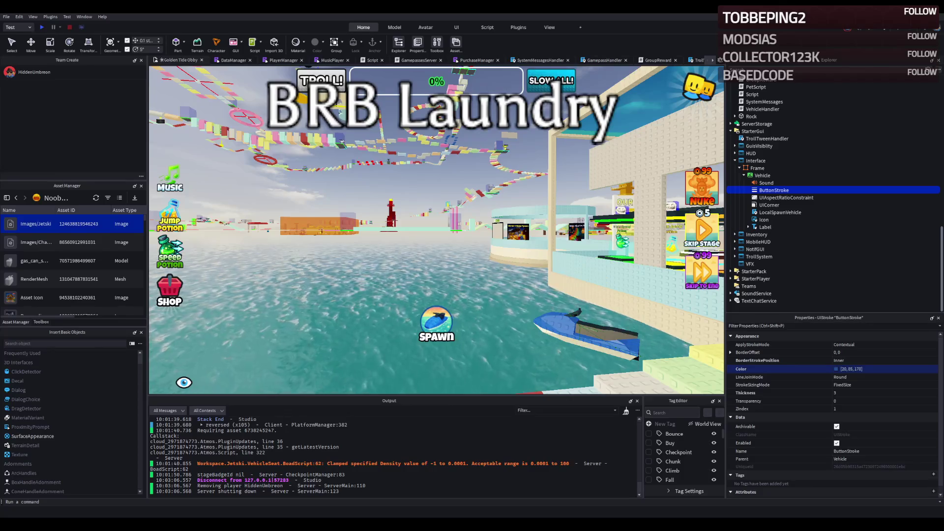
Board the blue jetski, drive it across the water, and hide the item hotbar
{"action": "key", "text": "Left"}
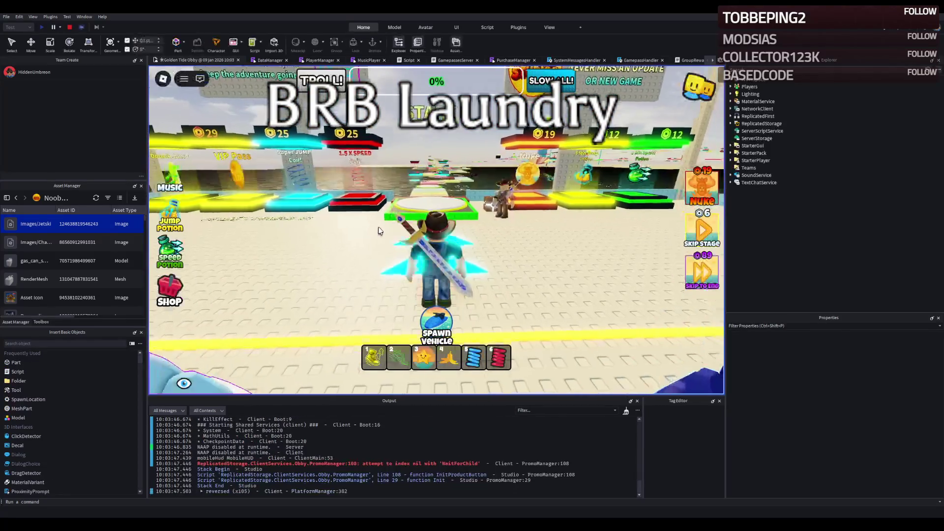
{"action": "key", "text": "w"}
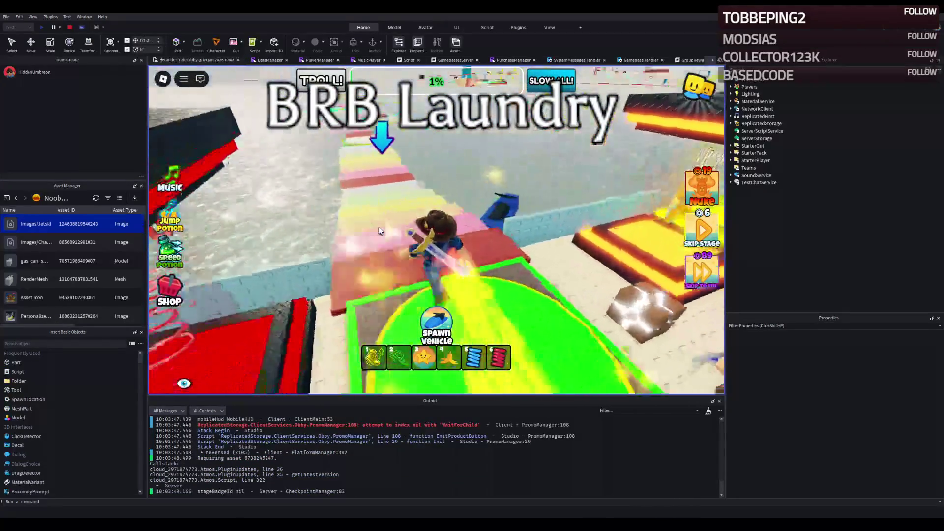
{"action": "key", "text": "w"}
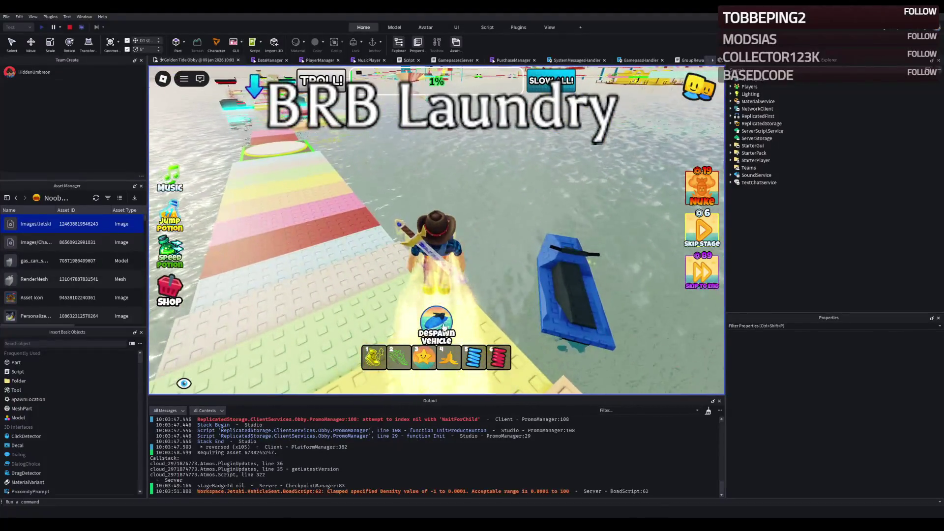
{"action": "key", "text": "w"}
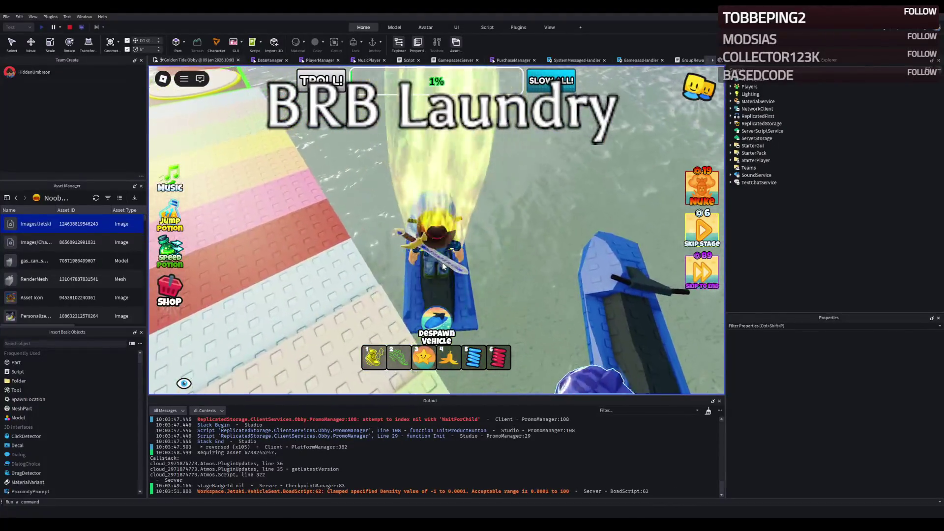
{"action": "key", "text": "d"}
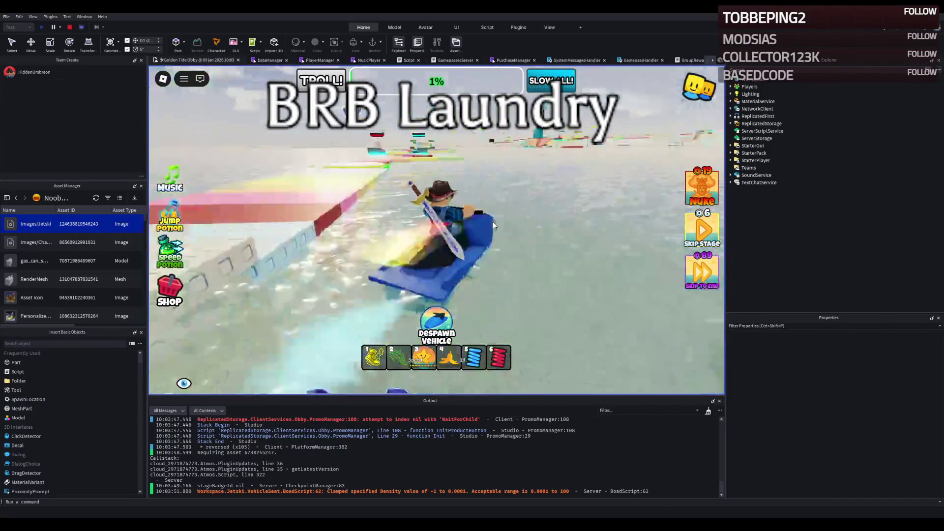
{"action": "key", "text": "w"}
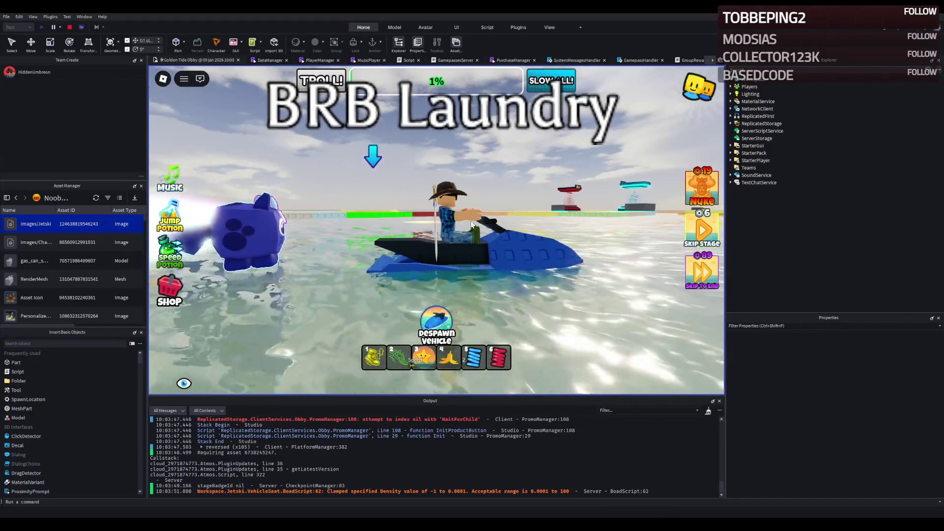
{"action": "left_click", "coordinate": [184, 383]}
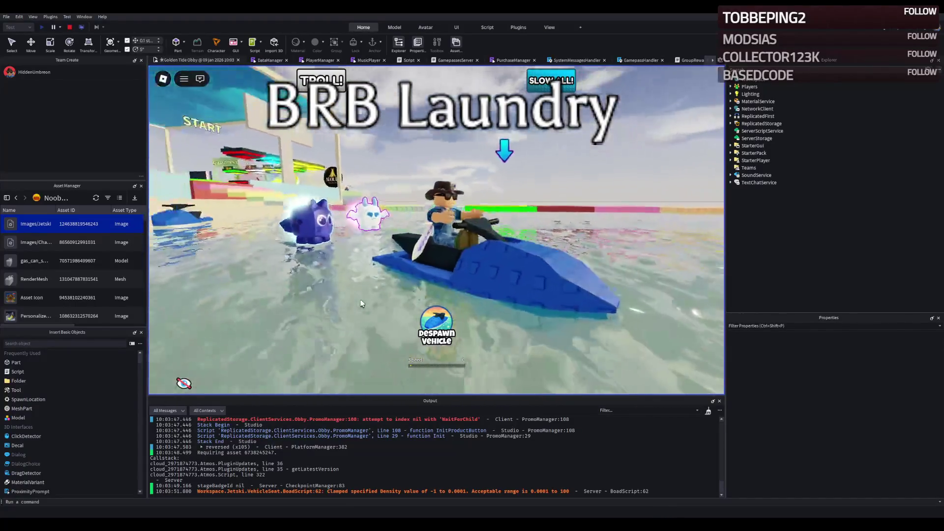
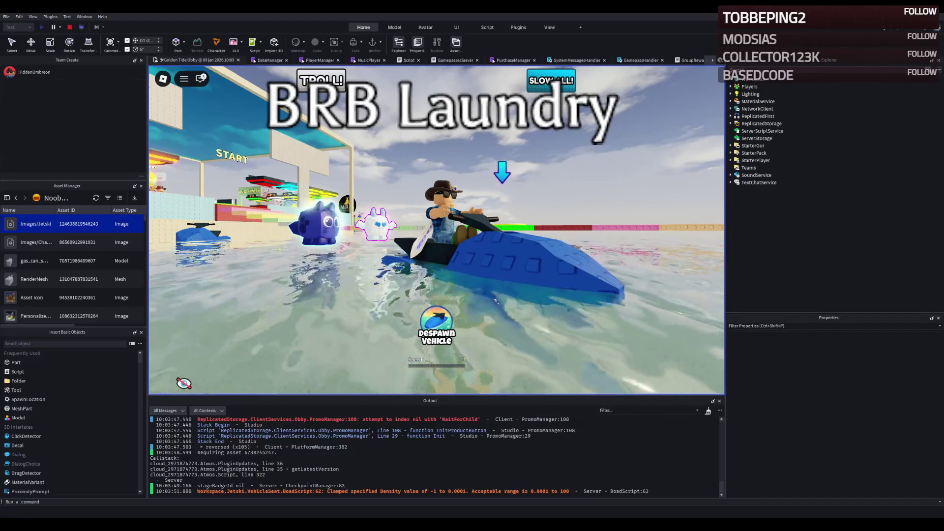
Drive the jetski forward and right across the water, then despawn it
{"action": "key", "text": "w"}
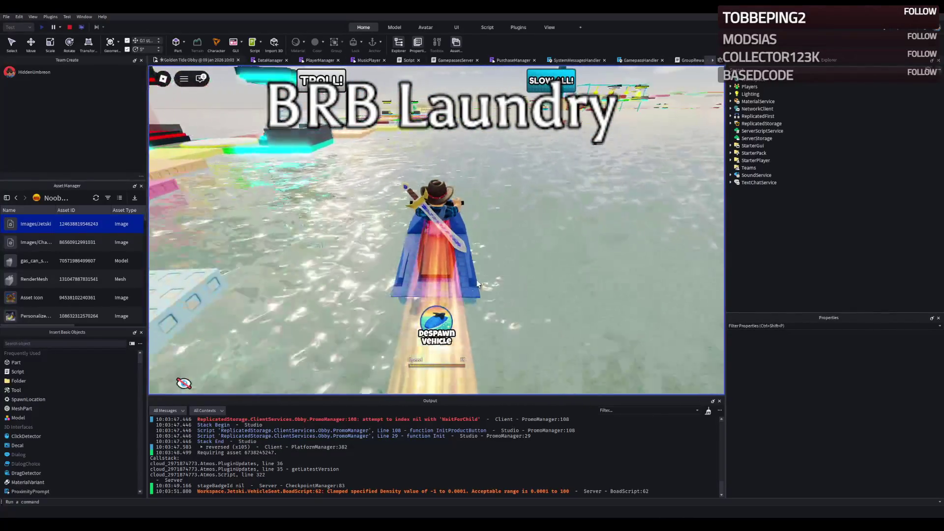
{"action": "key", "text": "d"}
{"action": "left_click", "coordinate": [441, 338]}
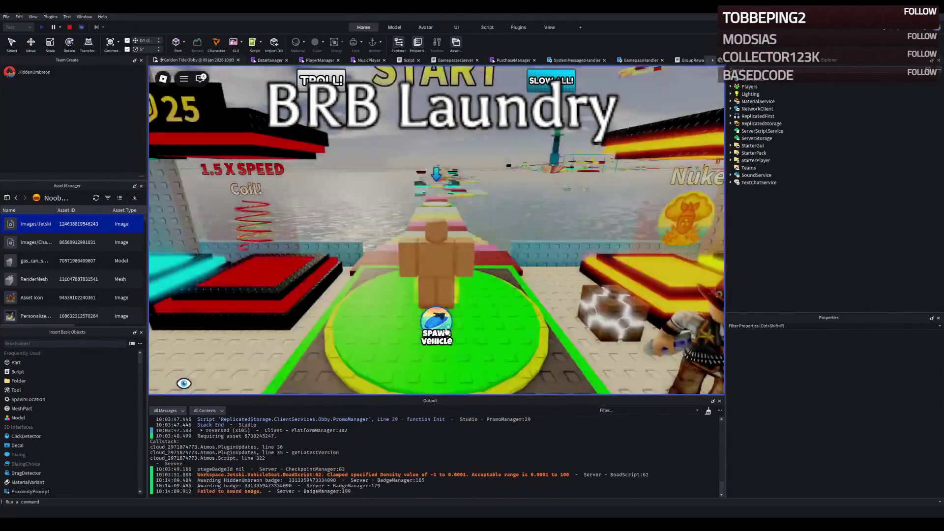
Walk the character through the lobby toward the VIP Pass area
{"action": "key", "text": "w"}
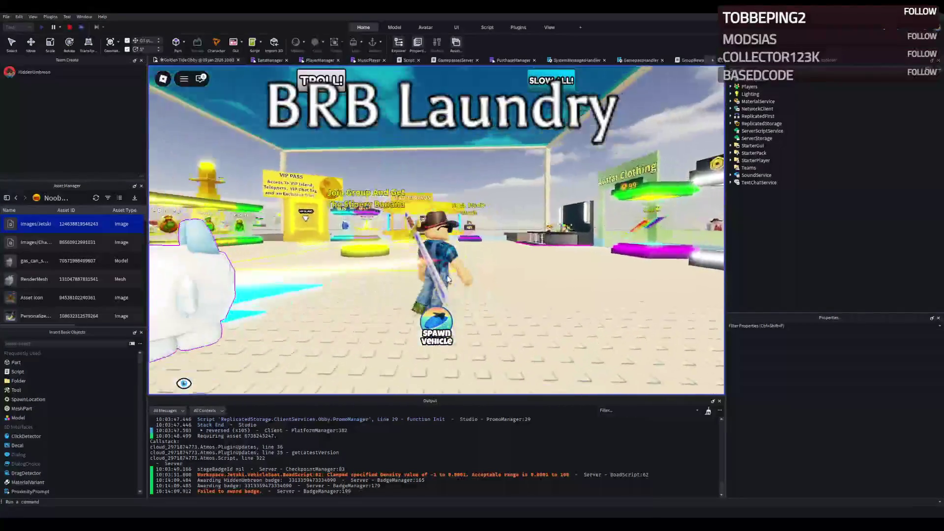
{"action": "scroll", "coordinate": [417, 436], "scroll_direction": "up", "scroll_amount": 2}
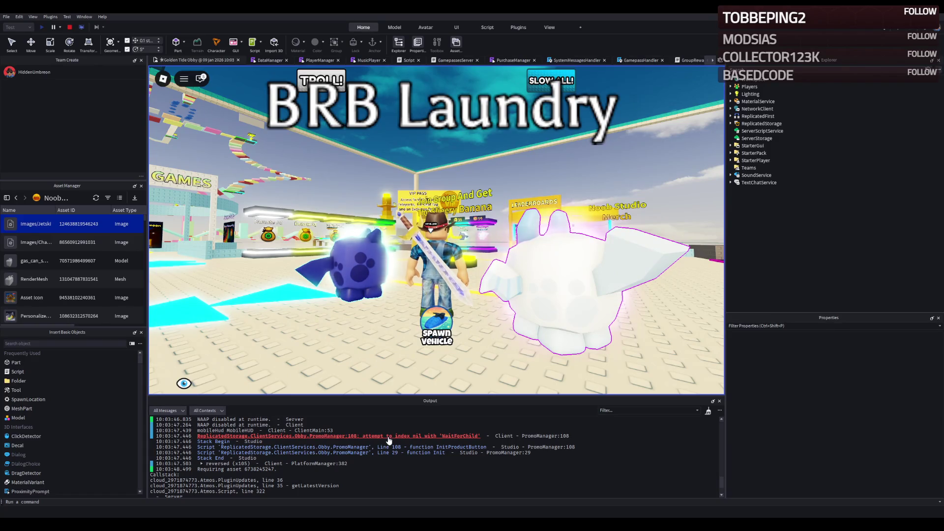
{"action": "scroll", "coordinate": [339, 440], "scroll_direction": "up", "scroll_amount": 1}
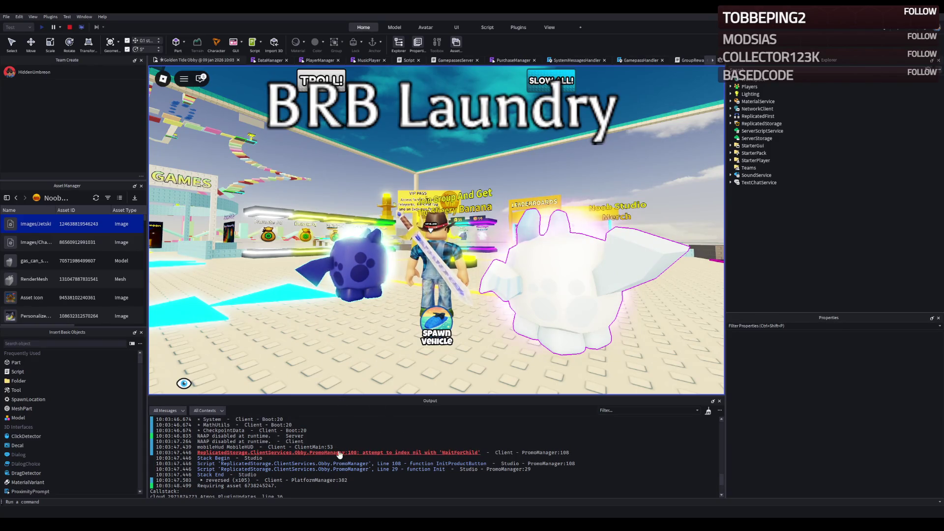
Open PromoManager from its line-108 Output error and scroll up to line 1
{"action": "left_click", "coordinate": [338, 452]}
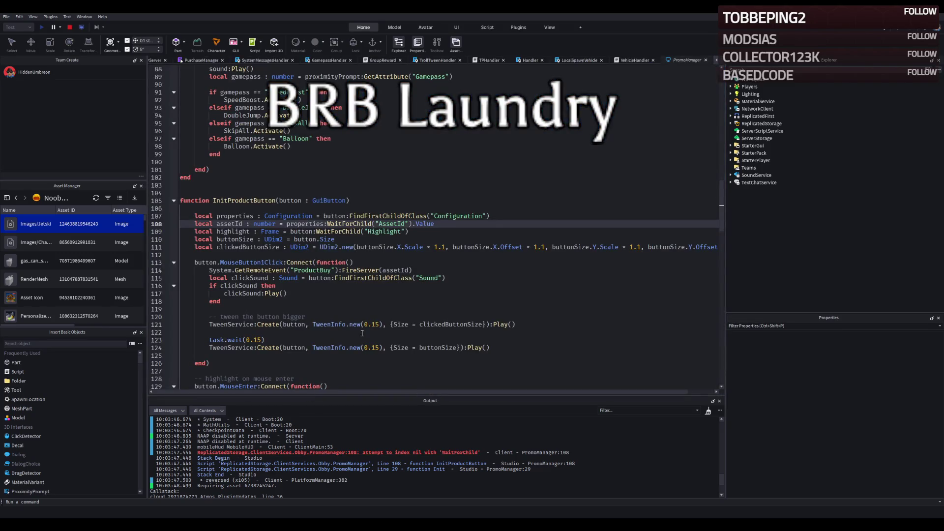
{"action": "scroll", "coordinate": [343, 314], "scroll_direction": "up", "scroll_amount": 9}
{"action": "scroll", "coordinate": [342, 313], "scroll_direction": "up", "scroll_amount": 20}
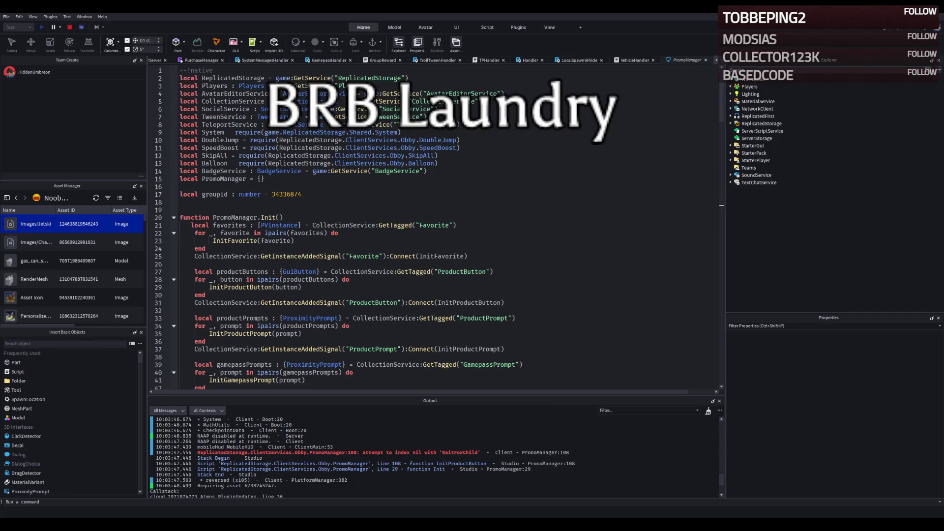
Select the groupId value on line 17 and stop the playtest
{"action": "left_click", "coordinate": [214, 194]}
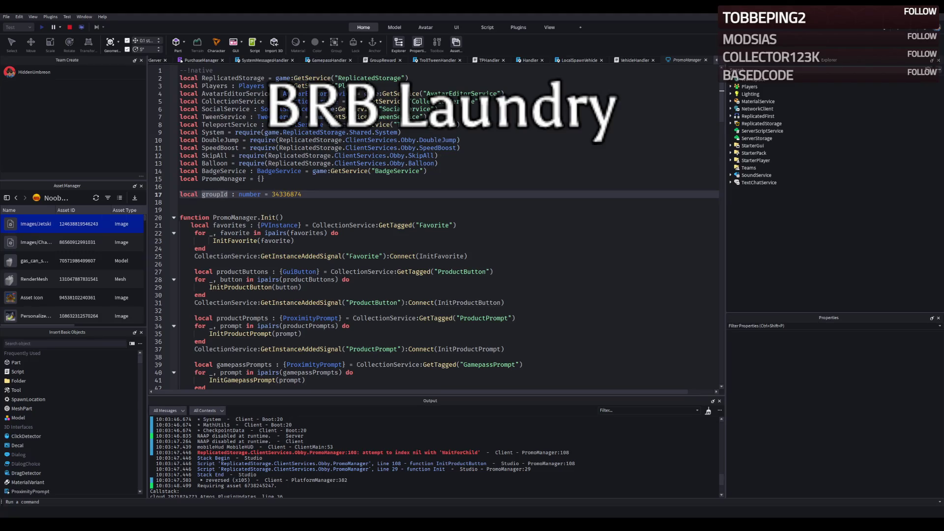
{"action": "left_click", "coordinate": [282, 194]}
{"action": "double_click", "coordinate": [287, 194]}
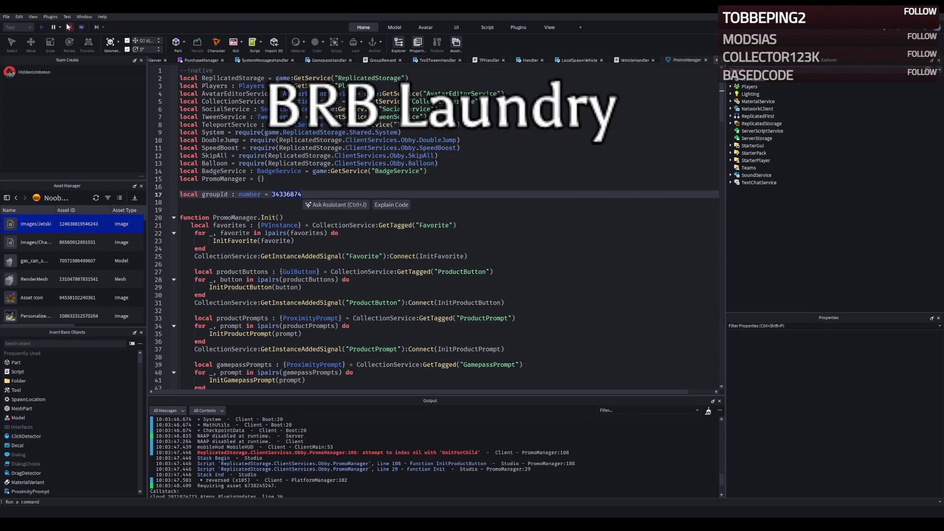
{"action": "left_click", "coordinate": [69, 27]}
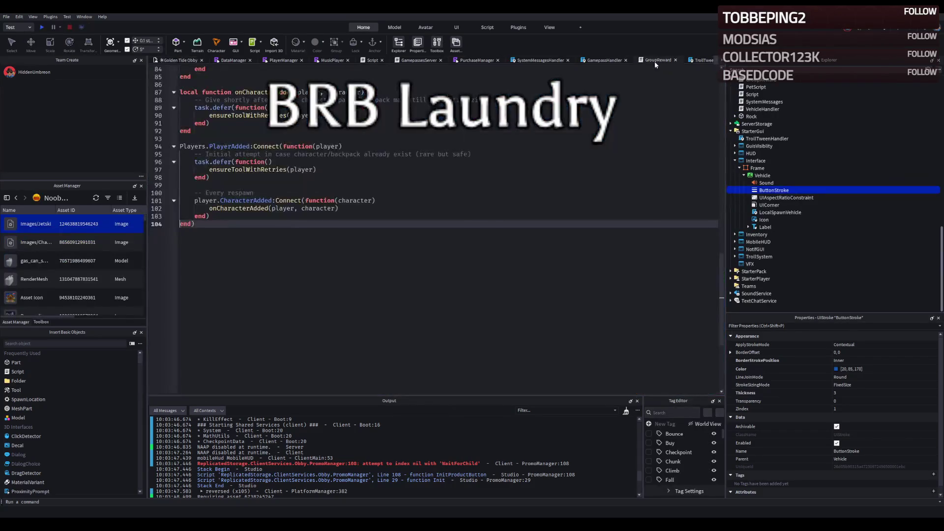
{"action": "scroll", "coordinate": [273, 155], "scroll_direction": "up", "scroll_amount": 20}
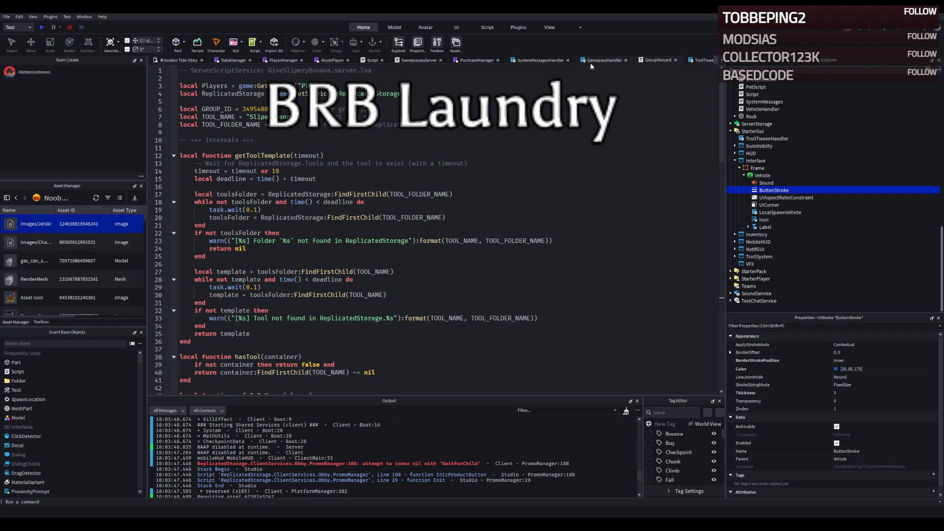
Replace the line-17 groupId in PromoManager with the pasted new group ID
{"action": "left_click", "coordinate": [662, 62]}
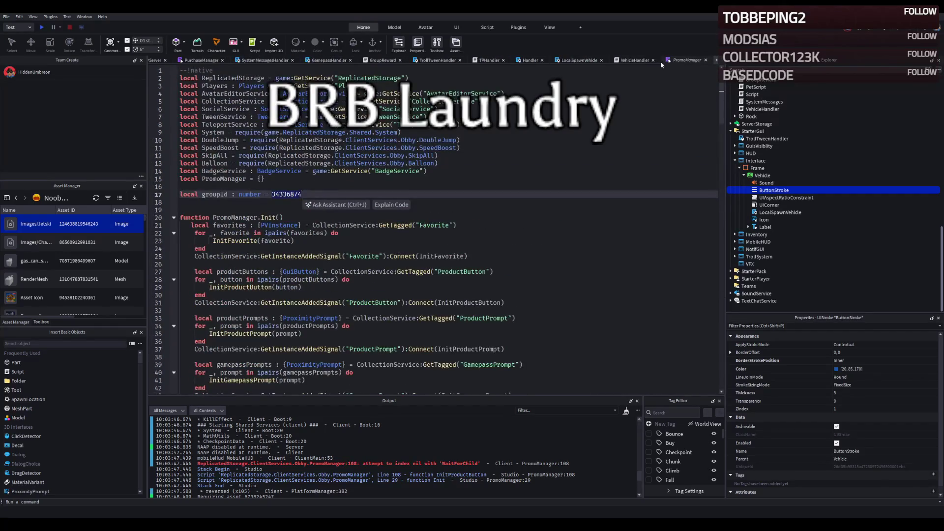
{"action": "double_click", "coordinate": [287, 194]}
{"action": "type", "text": "34954889"}
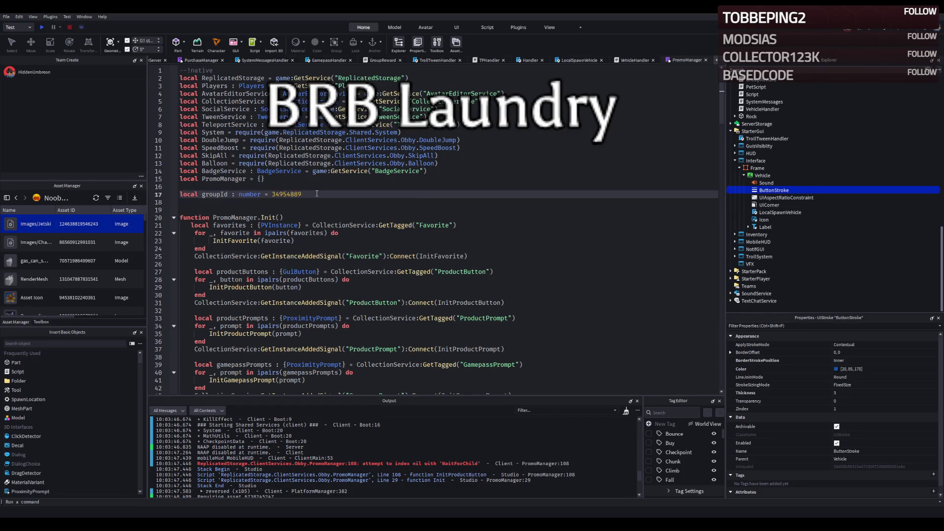
{"action": "scroll", "coordinate": [325, 197], "scroll_direction": "down", "scroll_amount": 20}
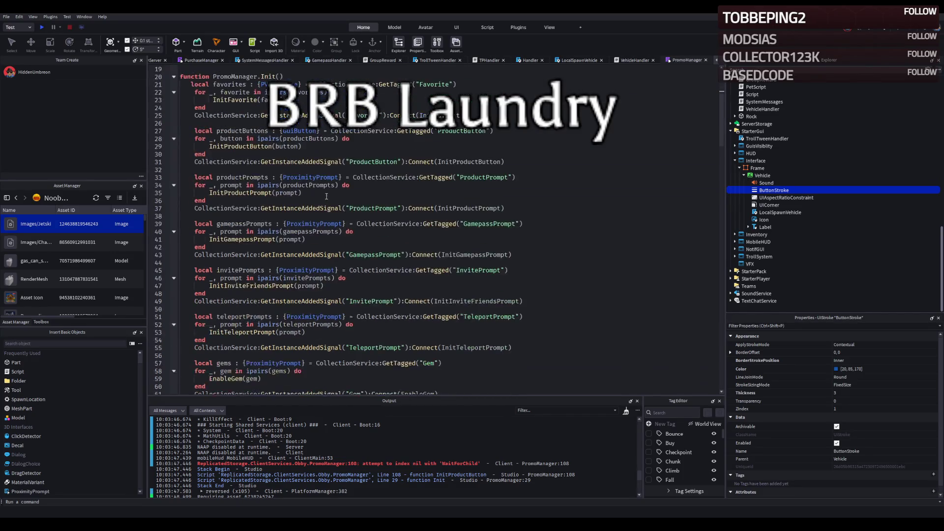
Jump to PromoManager error line 108 and inspect where assetId and clickSound are used
{"action": "scroll", "coordinate": [340, 203], "scroll_direction": "down", "scroll_amount": 11}
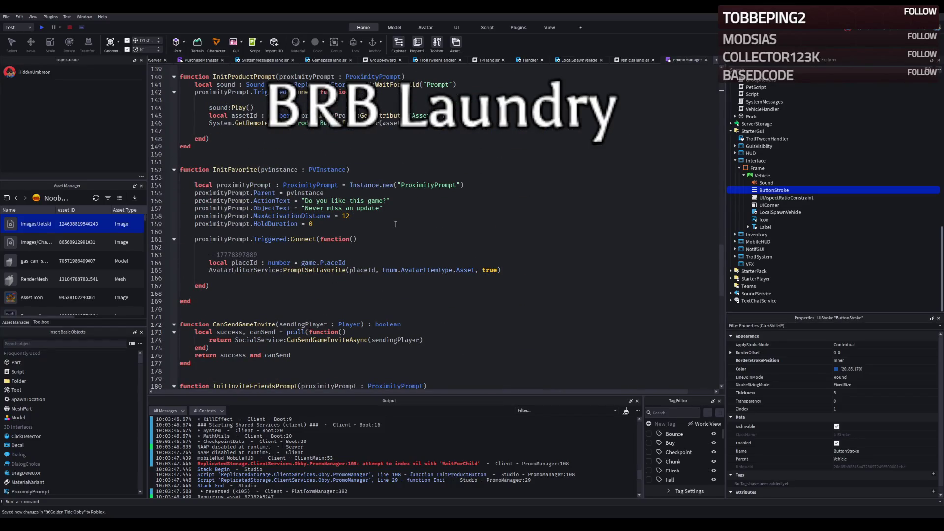
{"action": "scroll", "coordinate": [394, 224], "scroll_direction": "down", "scroll_amount": 5}
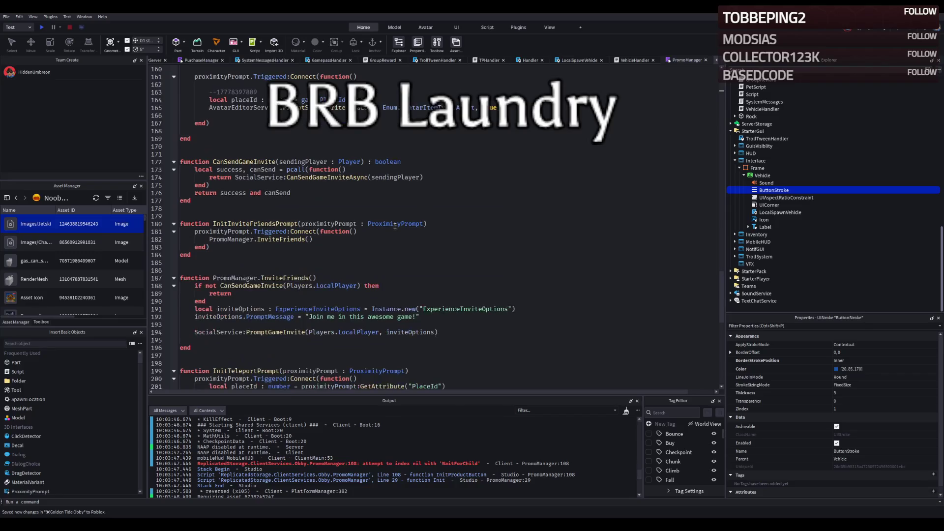
{"action": "left_click", "coordinate": [344, 474]}
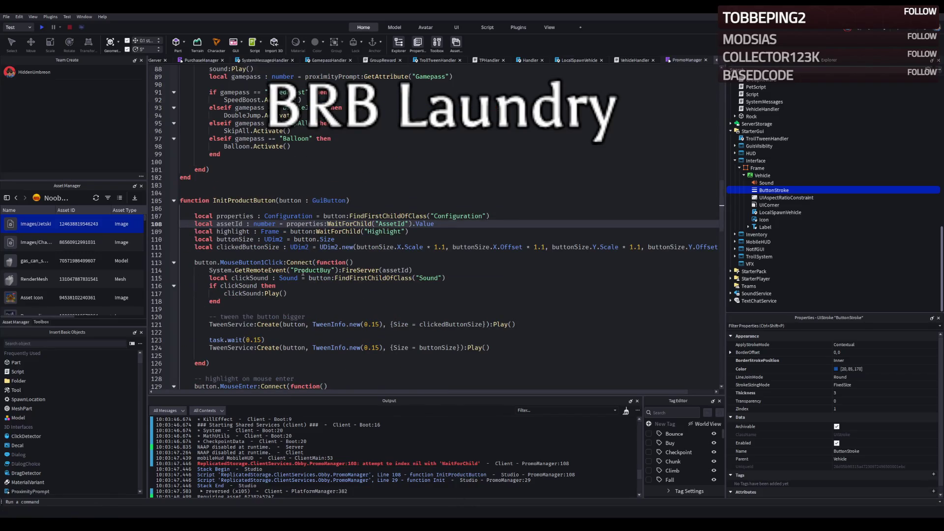
{"action": "left_click", "coordinate": [235, 223]}
{"action": "left_click", "coordinate": [252, 278]}
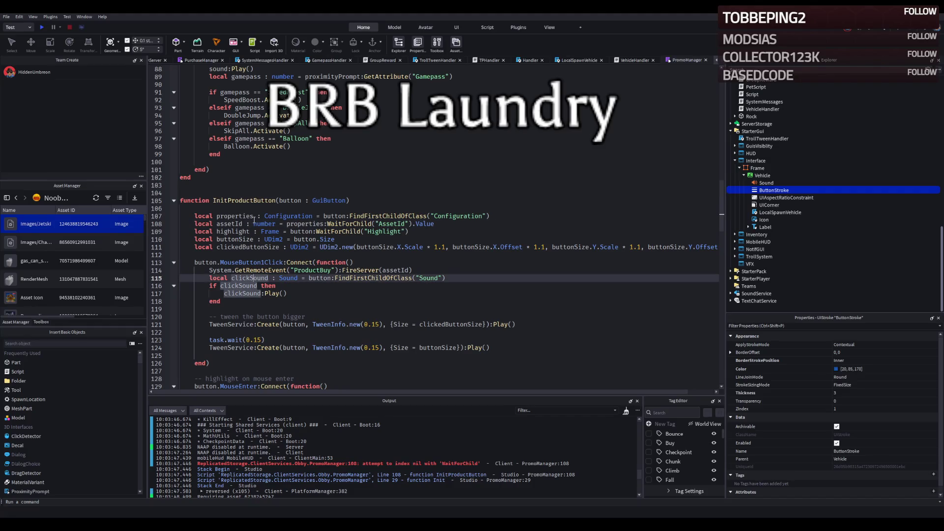
{"action": "left_click", "coordinate": [226, 463]}
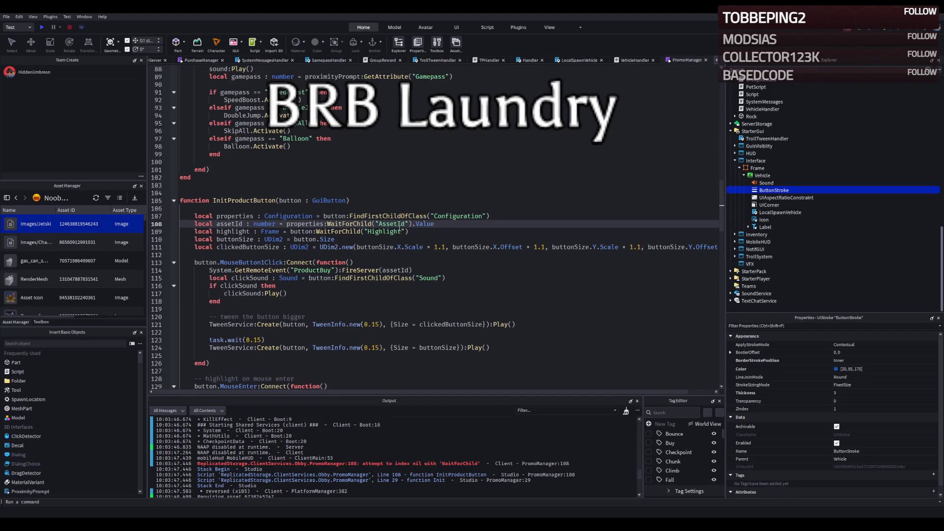
Review assetId and lines 113-114, select all the code, then select the Output error text
{"action": "left_click", "coordinate": [232, 224]}
{"action": "left_click", "coordinate": [269, 270]}
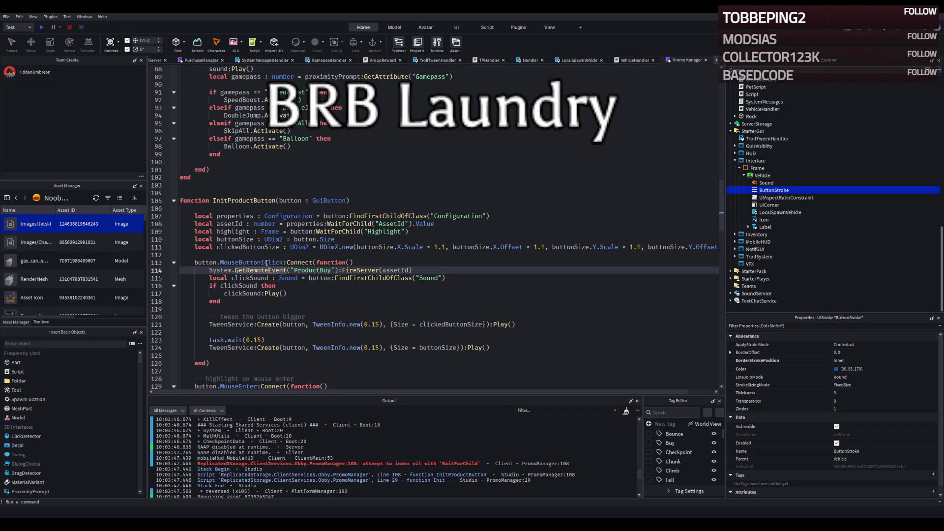
{"action": "left_click", "coordinate": [267, 263]}
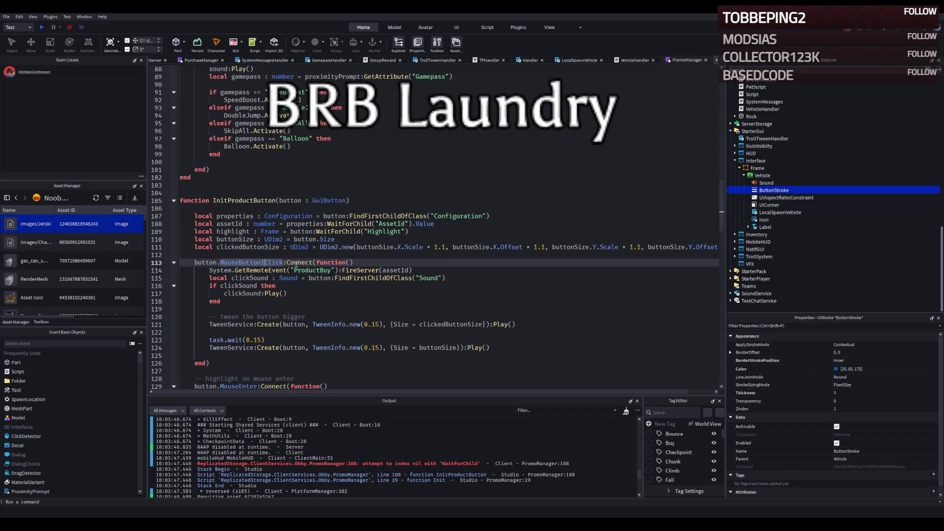
{"action": "left_click", "coordinate": [265, 270]}
{"action": "key", "text": "ctrl+a"}
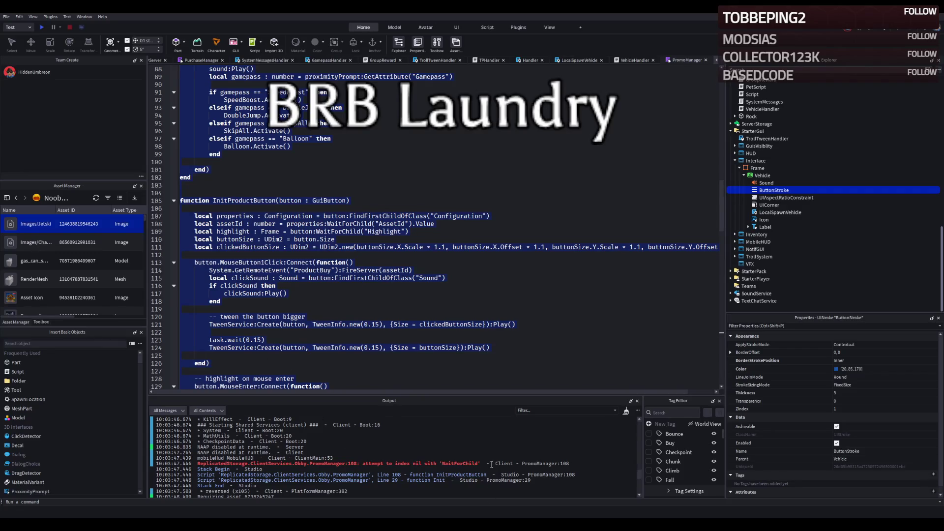
{"action": "left_click_drag", "start_coordinate": [574, 465], "coordinate": [148, 464]}
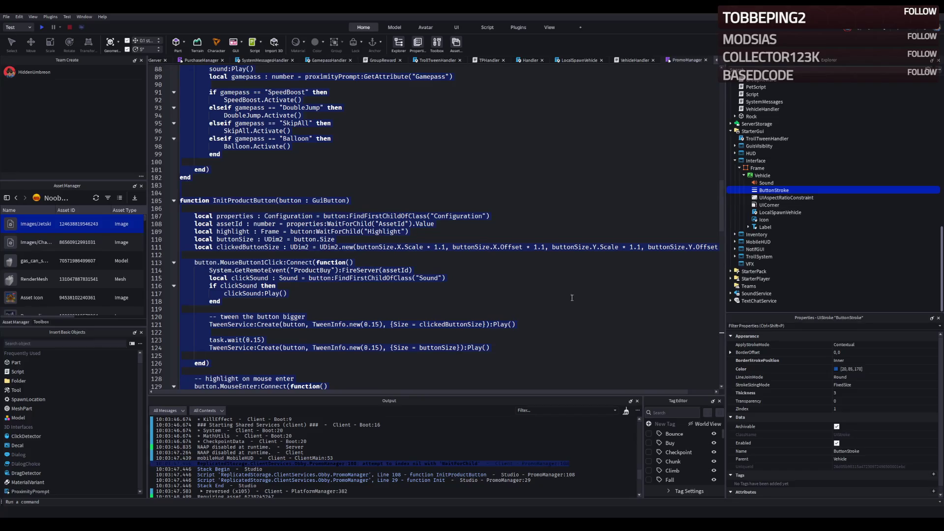
Clear the whole-script selection in the editor
{"action": "left_click", "coordinate": [556, 292]}
Toggle the JumpPotion tag on and off for the Vehicle button, then start a playtest with F5
{"action": "left_click", "coordinate": [762, 176]}
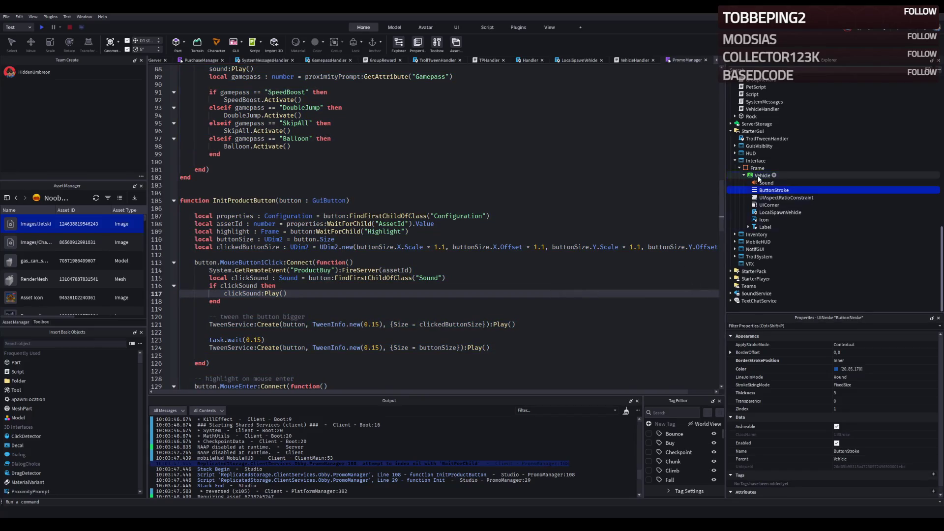
{"action": "scroll", "coordinate": [678, 458], "scroll_direction": "down", "scroll_amount": 5}
{"action": "scroll", "coordinate": [657, 467], "scroll_direction": "up", "scroll_amount": 4}
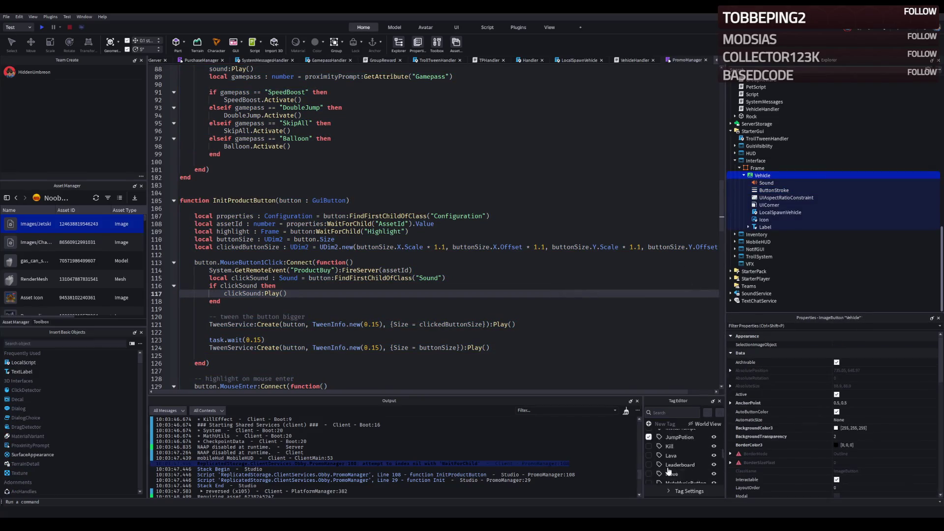
{"action": "left_click", "coordinate": [648, 439]}
{"action": "left_click", "coordinate": [649, 439]}
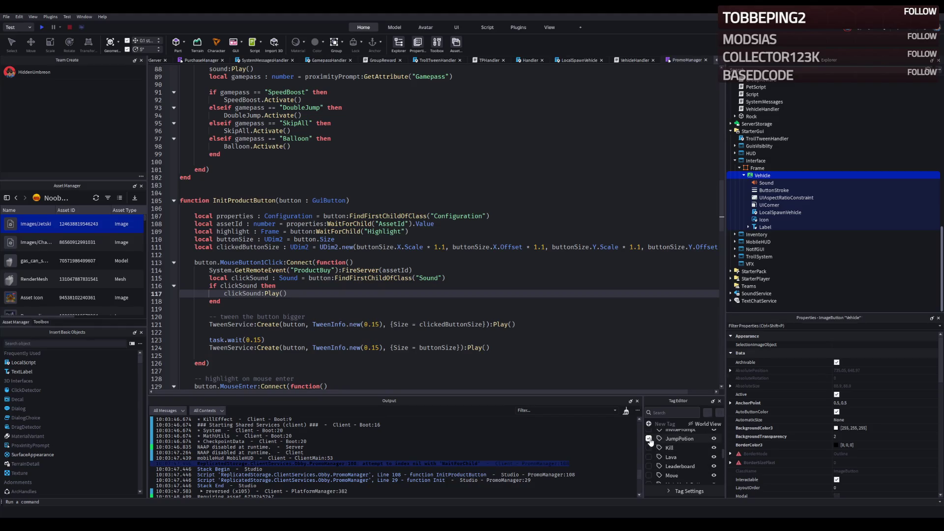
{"action": "key", "text": "F5"}
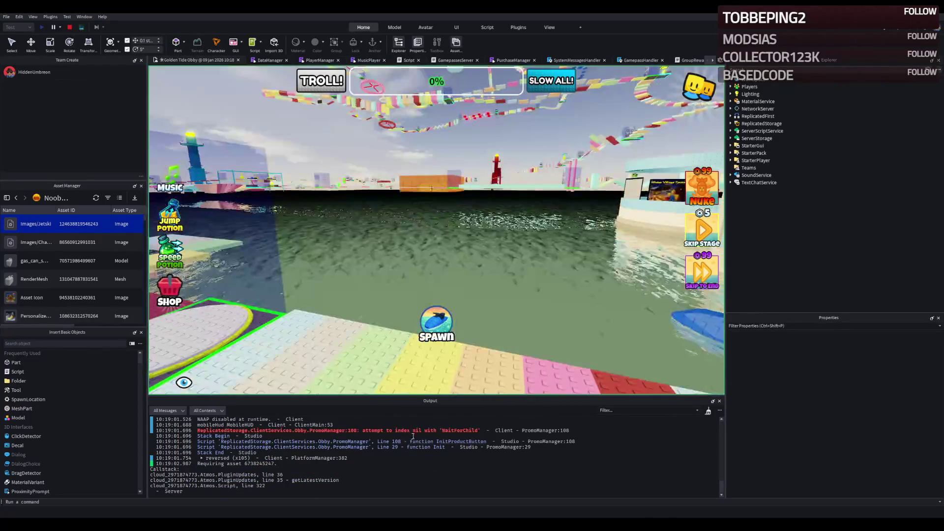
Stop the playtest and tag the Vehicle ImageButton with ProductButton
{"action": "left_click", "coordinate": [432, 430]}
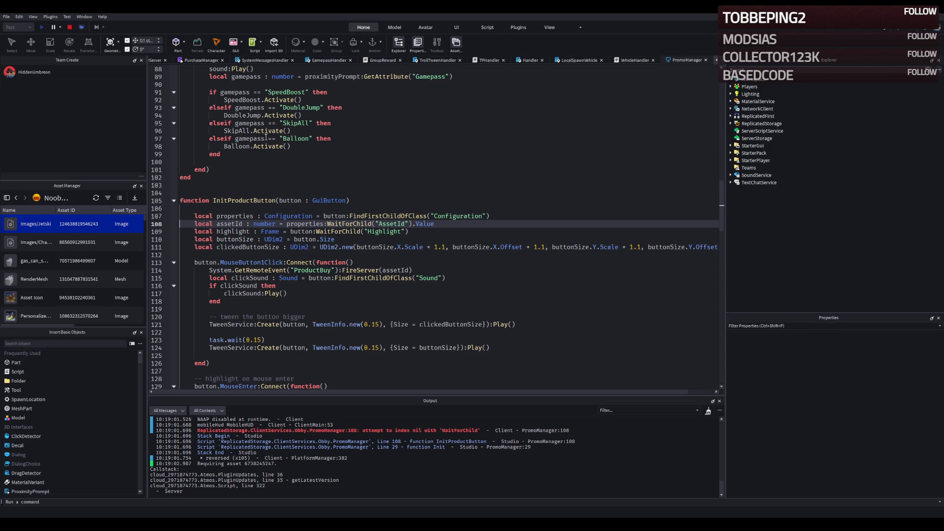
{"action": "left_click", "coordinate": [69, 27]}
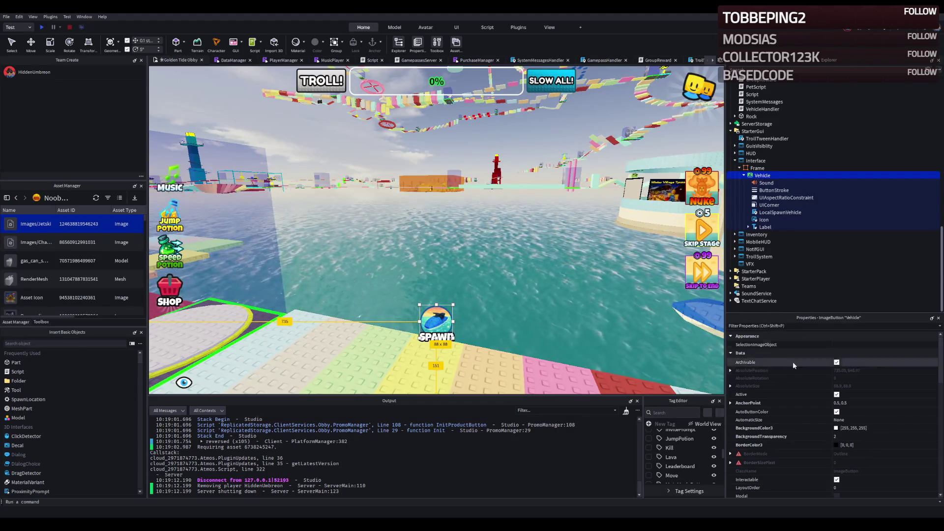
{"action": "scroll", "coordinate": [671, 471], "scroll_direction": "down", "scroll_amount": 3}
{"action": "scroll", "coordinate": [671, 462], "scroll_direction": "up", "scroll_amount": 2}
{"action": "left_click", "coordinate": [648, 474]}
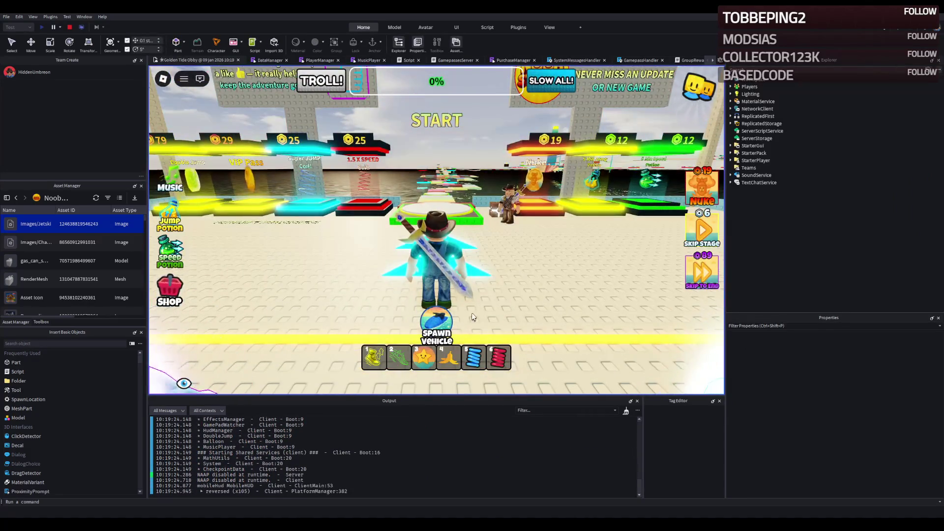
Spawn and steer a jetski, despawn it, and walk onto the rainbow path
{"action": "left_click", "coordinate": [438, 320]}
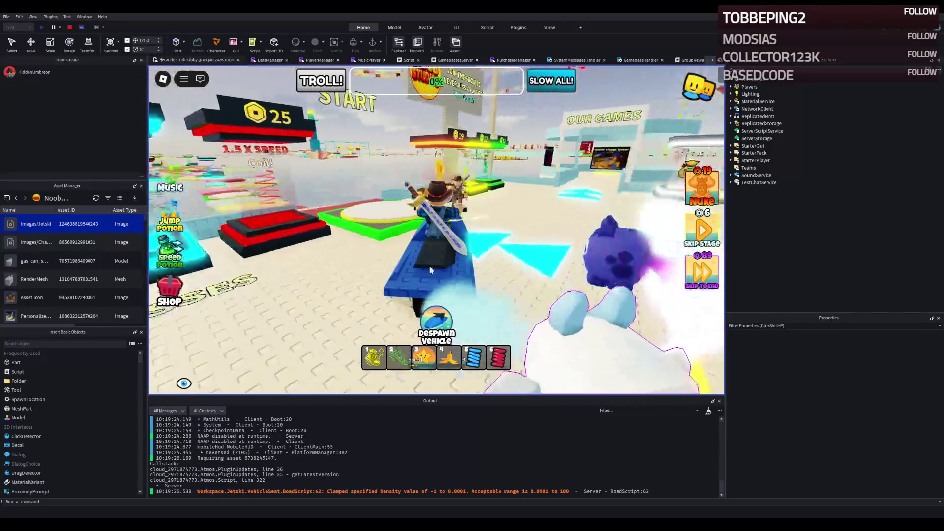
{"action": "key", "text": "d"}
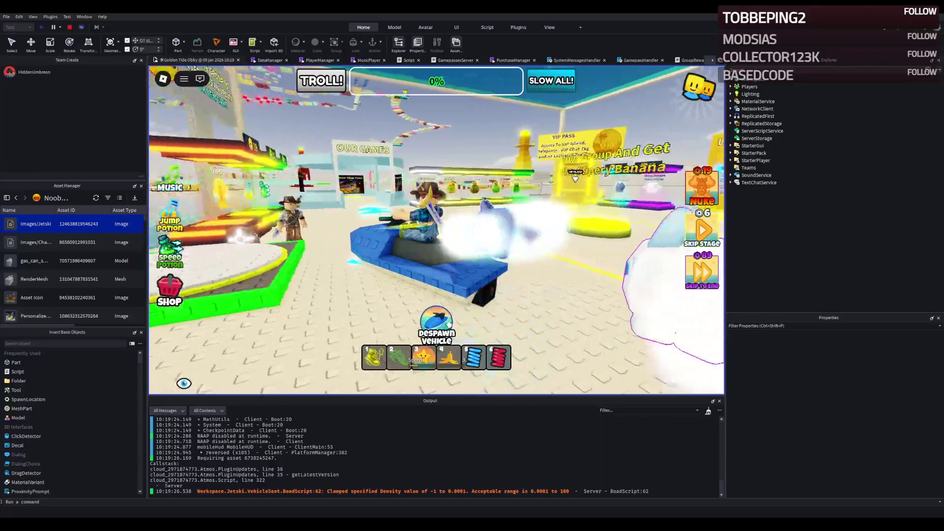
{"action": "left_click", "coordinate": [448, 324]}
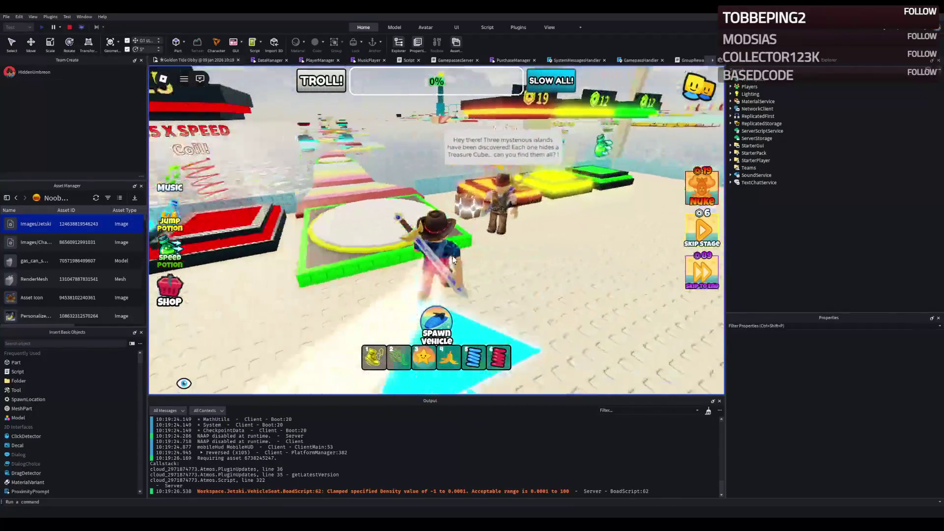
{"action": "key", "text": "w"}
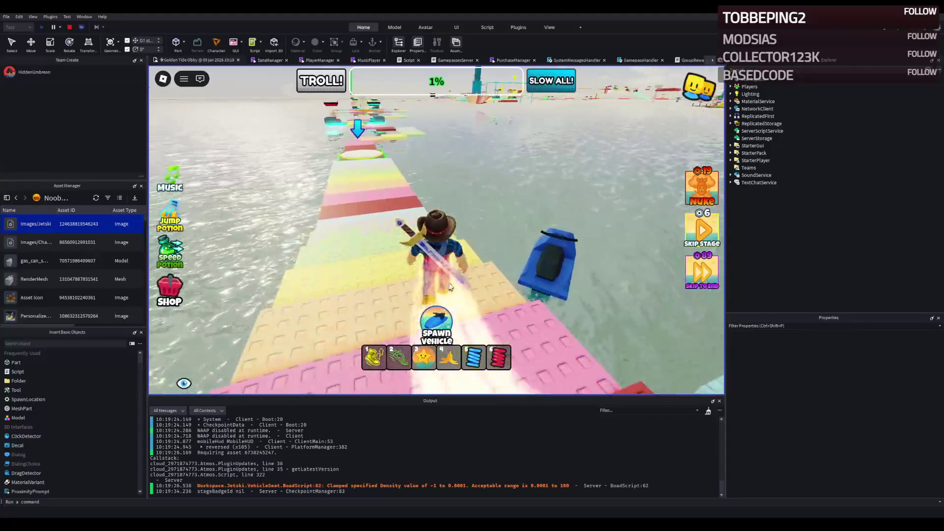
Spawn a new jetski and drive it toward the obby and VIP Island, then U-turn
{"action": "left_click", "coordinate": [436, 325]}
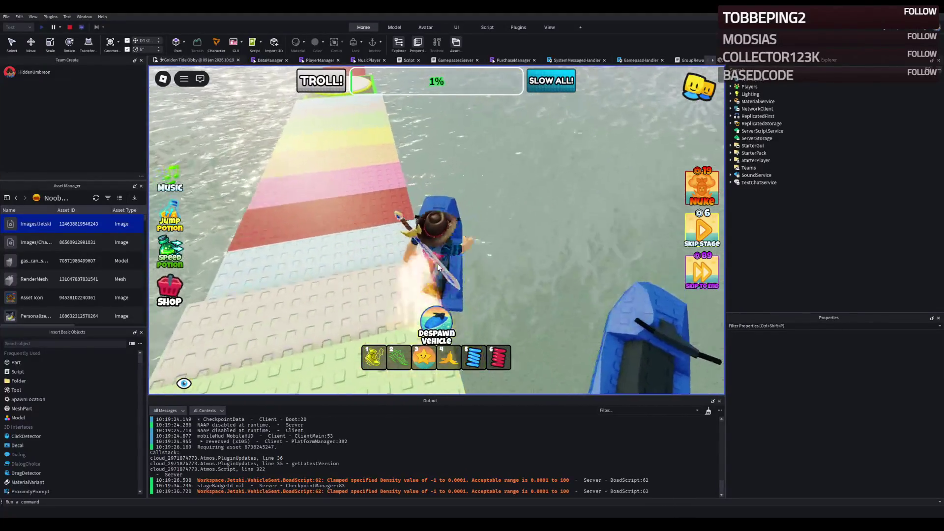
{"action": "key", "text": "w"}
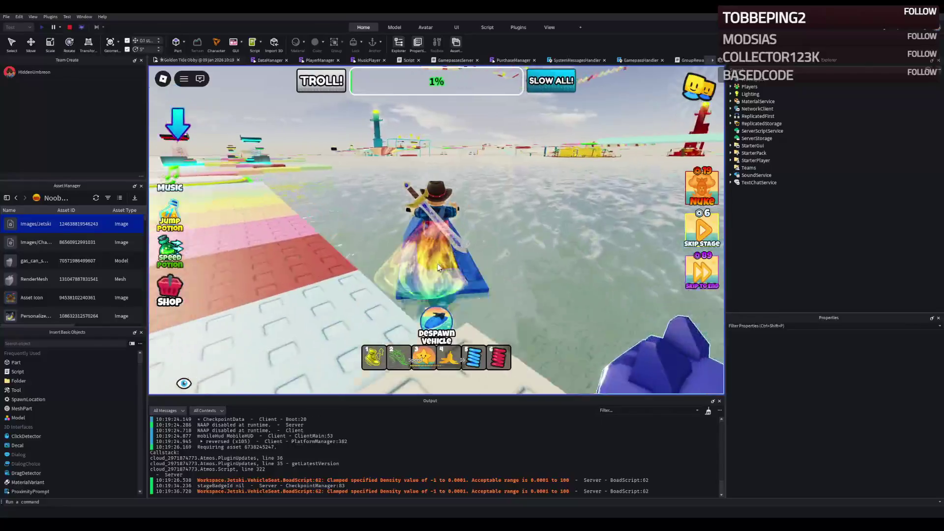
{"action": "key", "text": "a"}
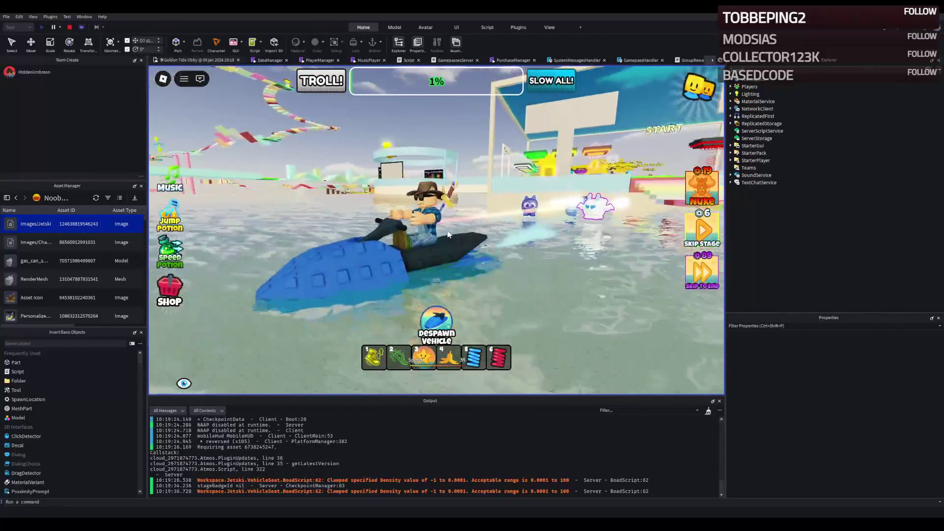
{"action": "key", "text": "d"}
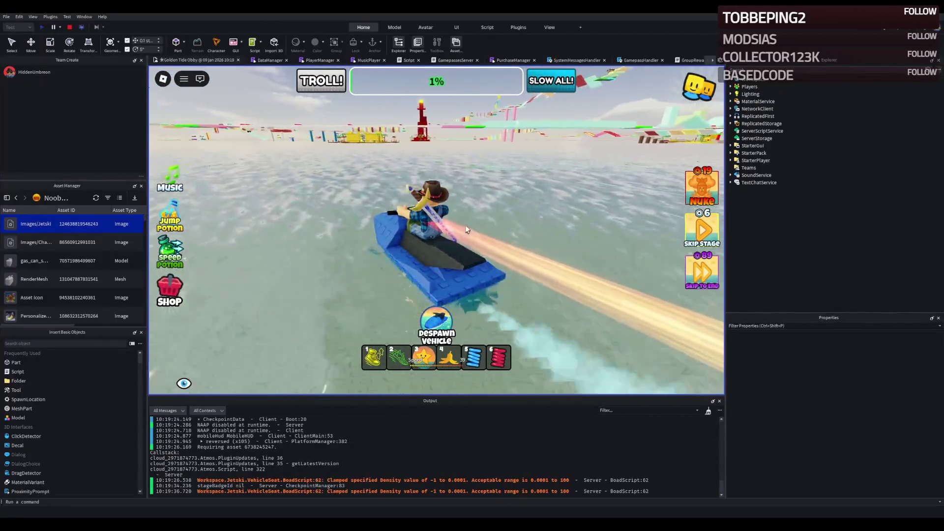
{"action": "key", "text": "d"}
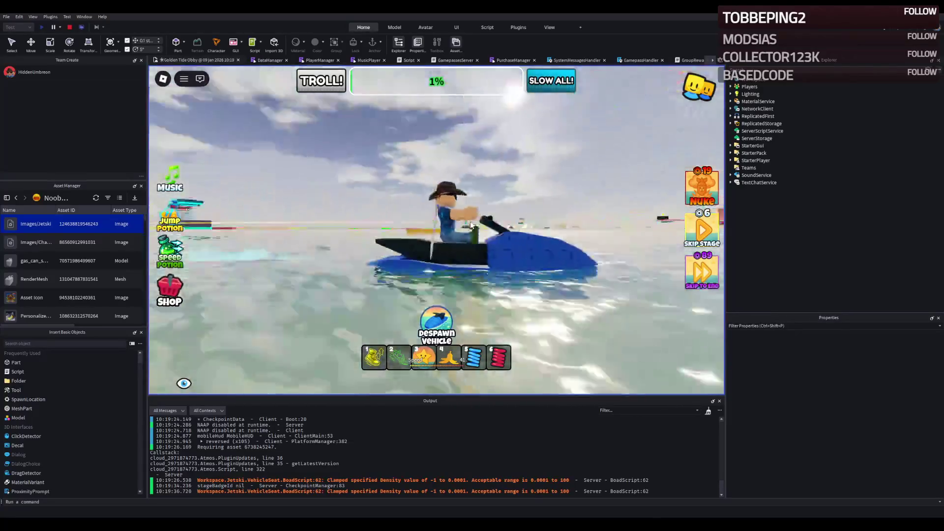
{"action": "key", "text": "a"}
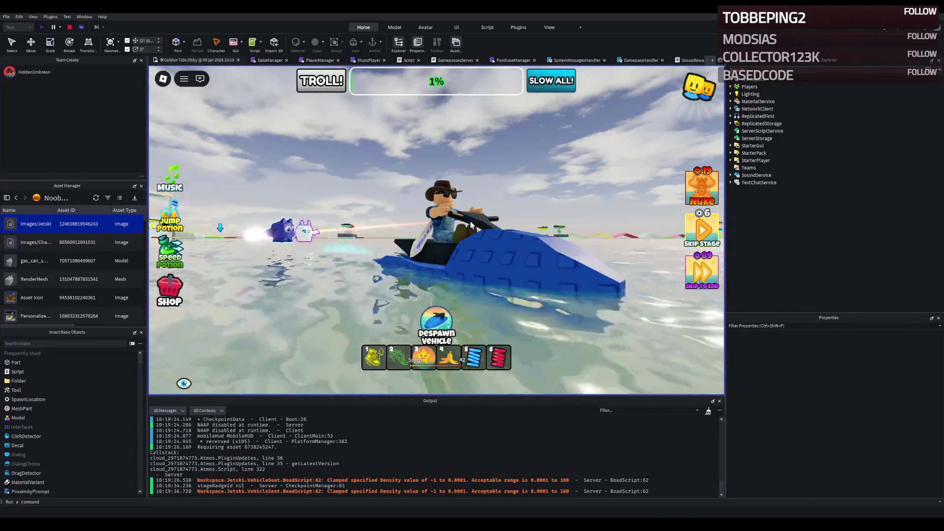
{"action": "key", "text": "a"}
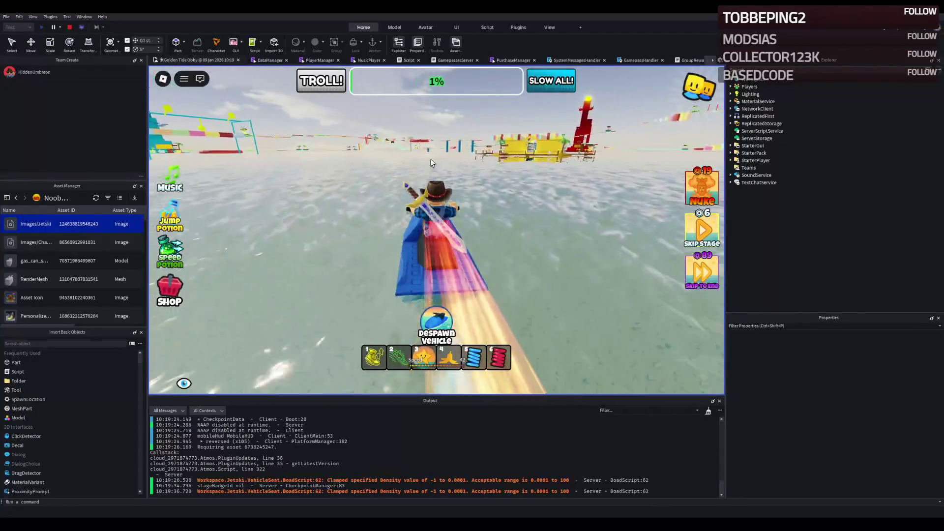
{"action": "key", "text": "w"}
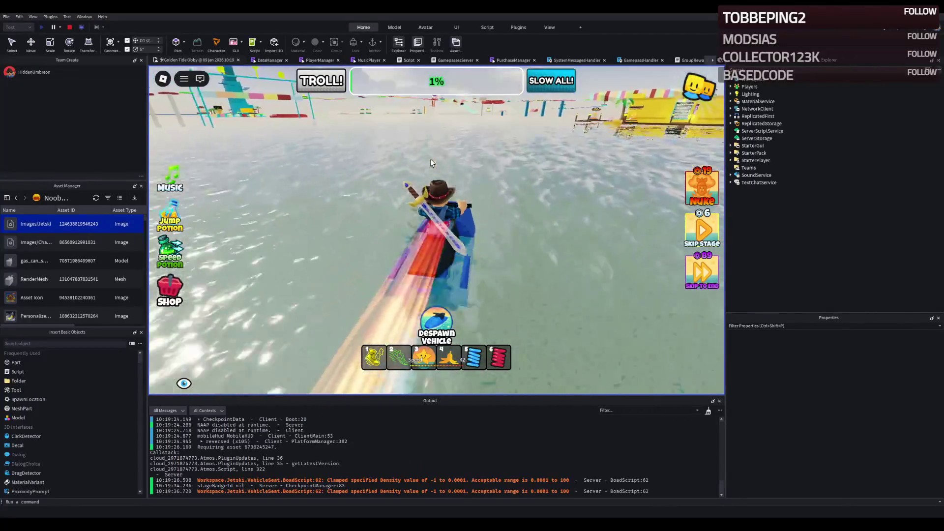
{"action": "key", "text": "a"}
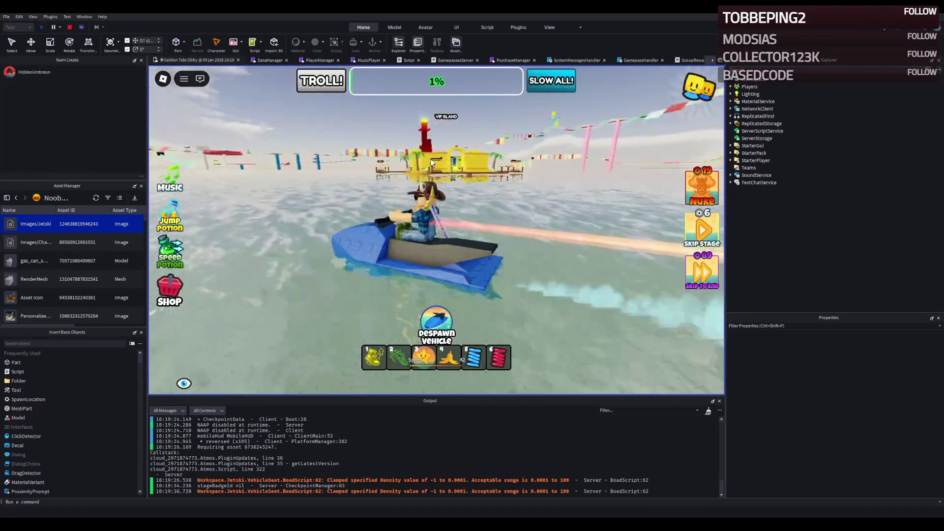
{"action": "key", "text": "w"}
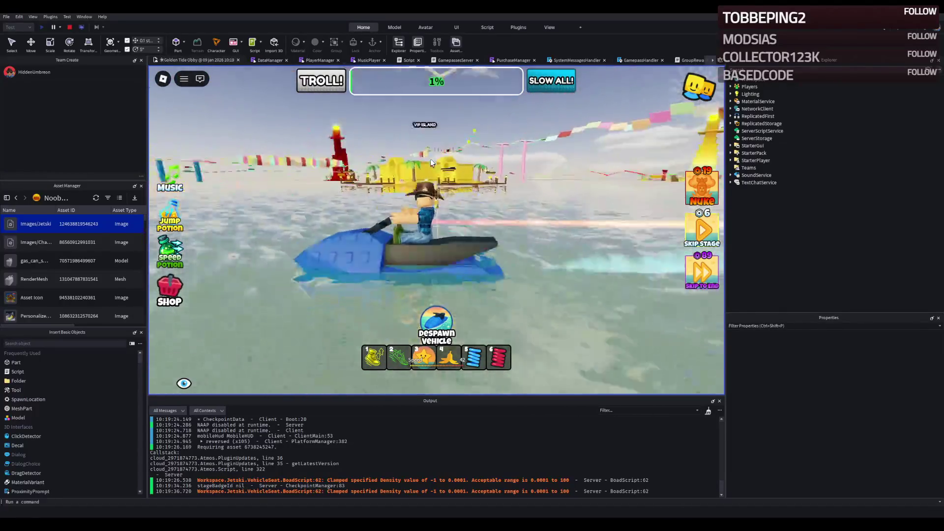
{"action": "key", "text": "a"}
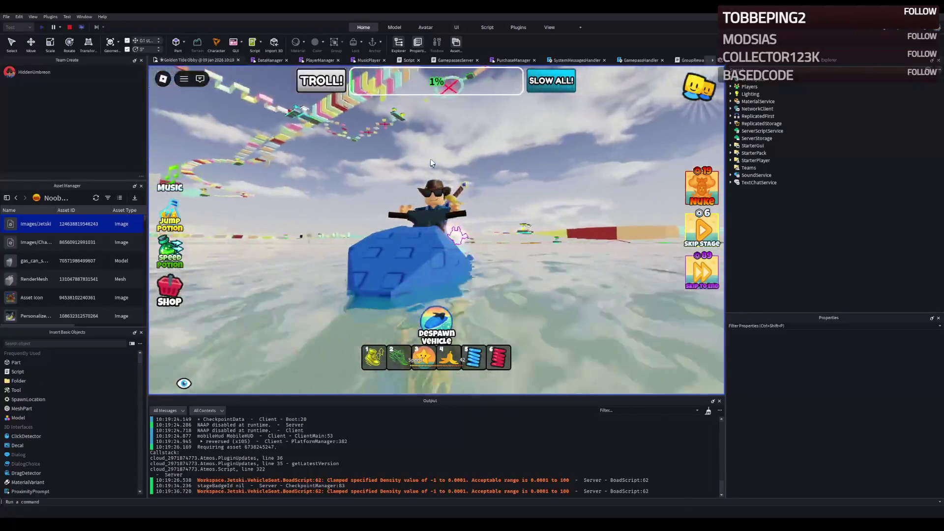
Speed across the water toward the red tower
{"action": "key", "text": "w"}
{"action": "key", "text": "w"}
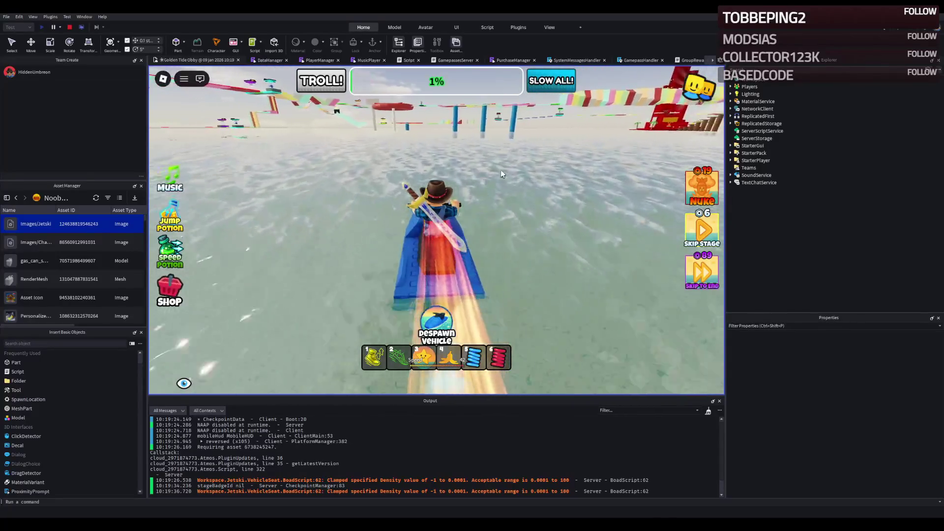
{"action": "key", "text": "w"}
{"action": "key", "text": "w"}
{"action": "key", "text": "w"}
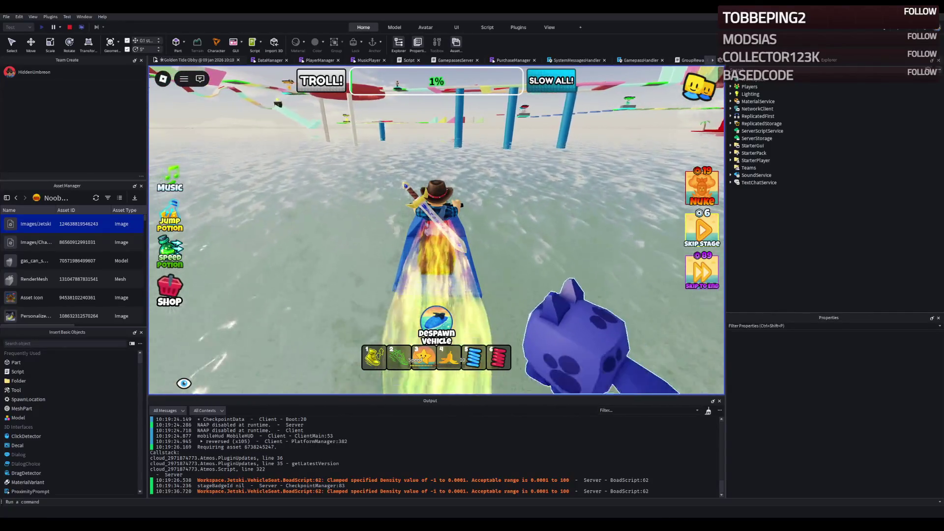
{"action": "key", "text": "w"}
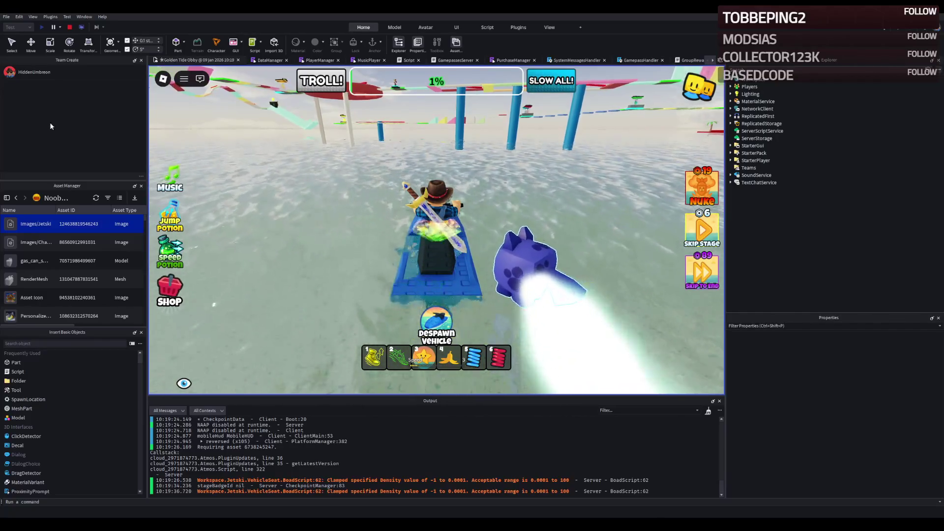
{"action": "key", "text": "w"}
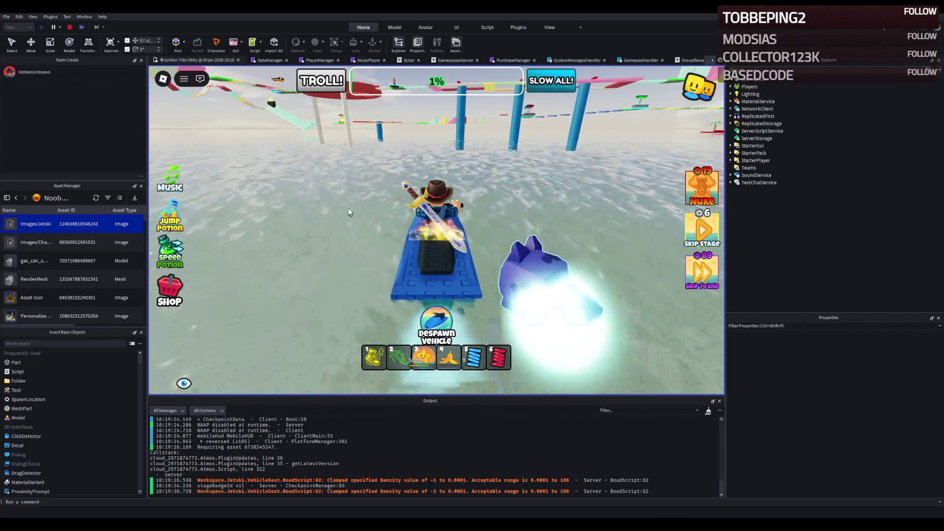
{"action": "key", "text": "d"}
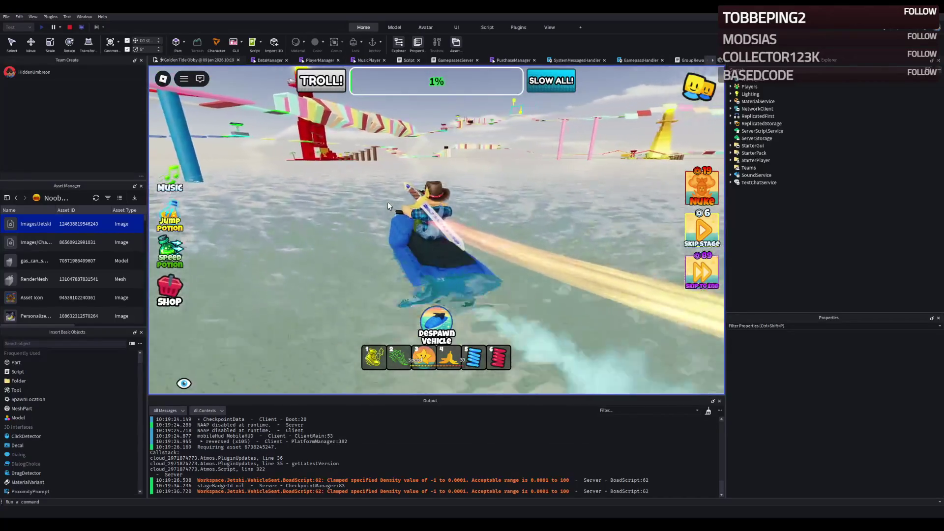
{"action": "key", "text": "a"}
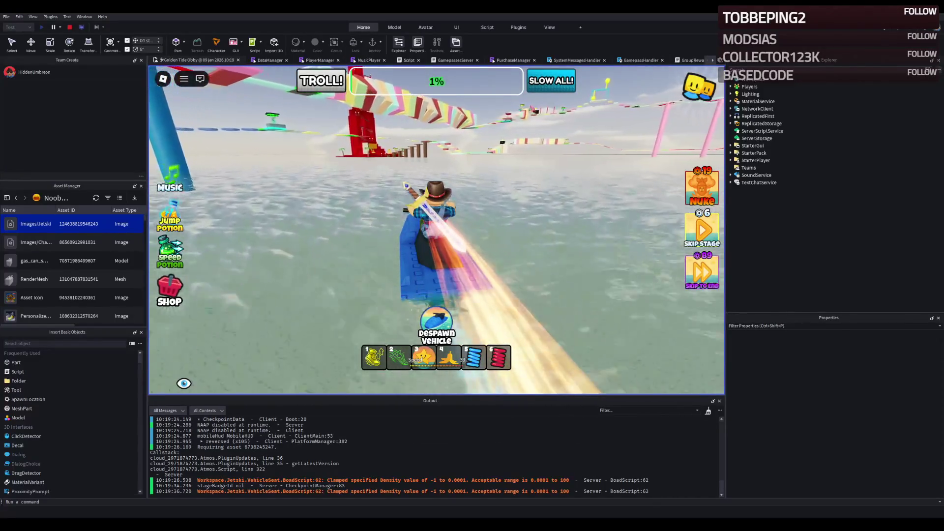
{"action": "key", "text": "w"}
{"action": "key", "text": "a"}
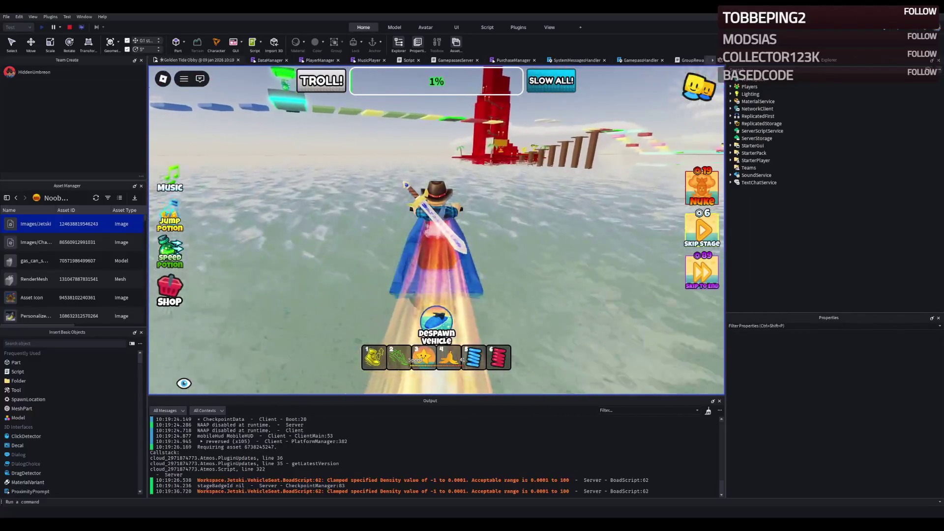
{"action": "key", "text": "w"}
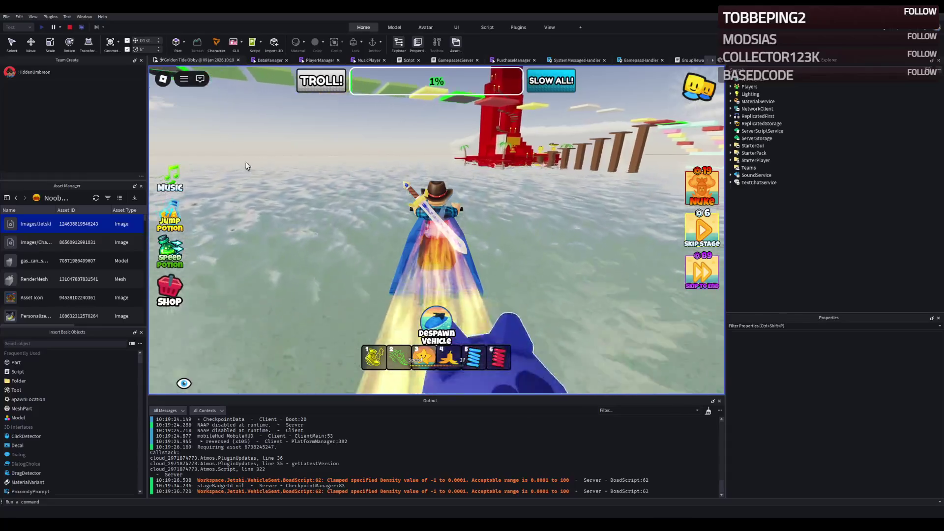
Weave the jetski left and right around the wooden pillars
{"action": "key", "text": "a"}
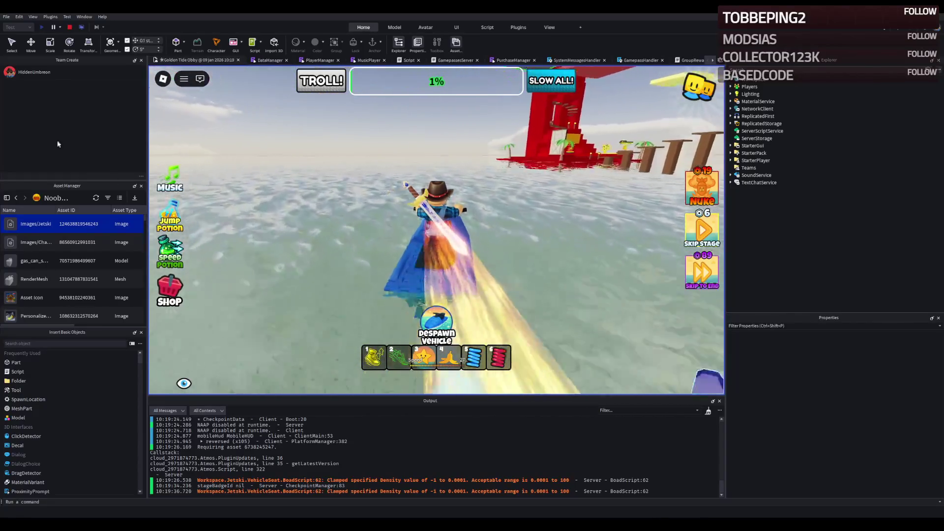
{"action": "key", "text": "d"}
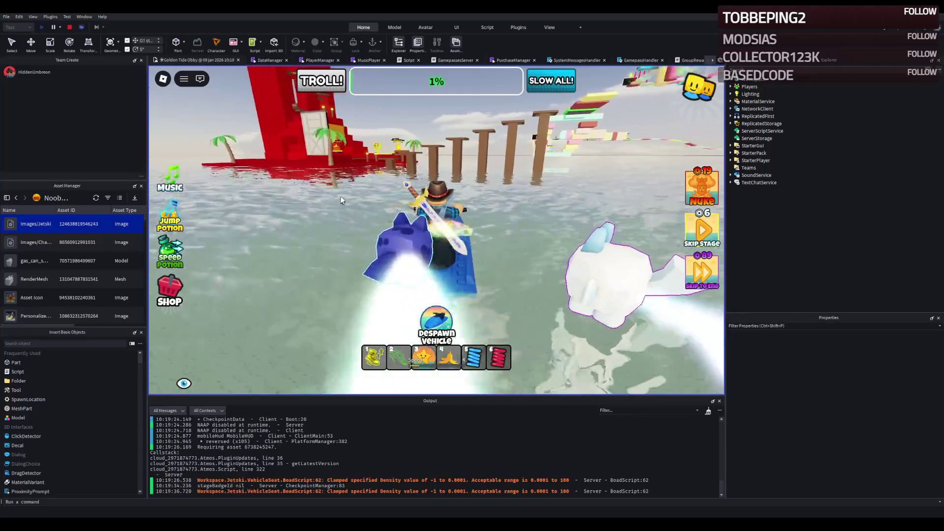
{"action": "key", "text": "d"}
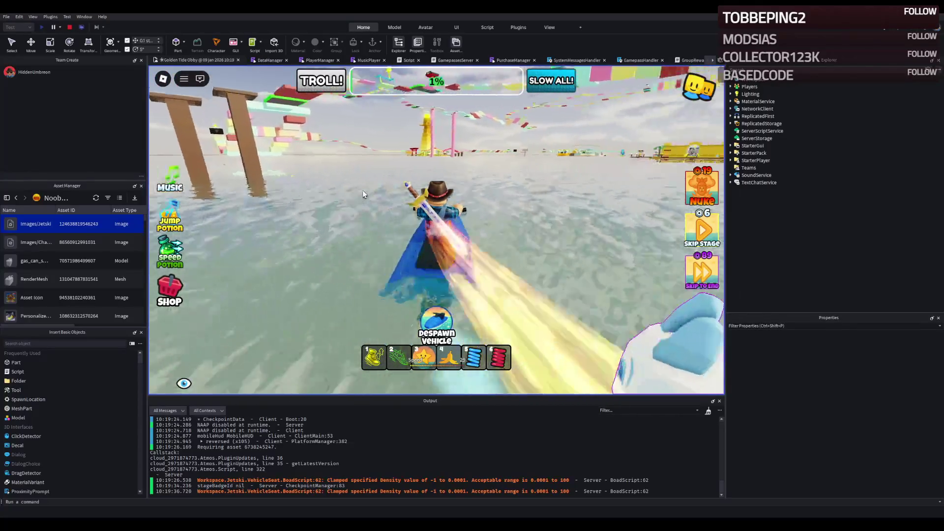
{"action": "key", "text": "a"}
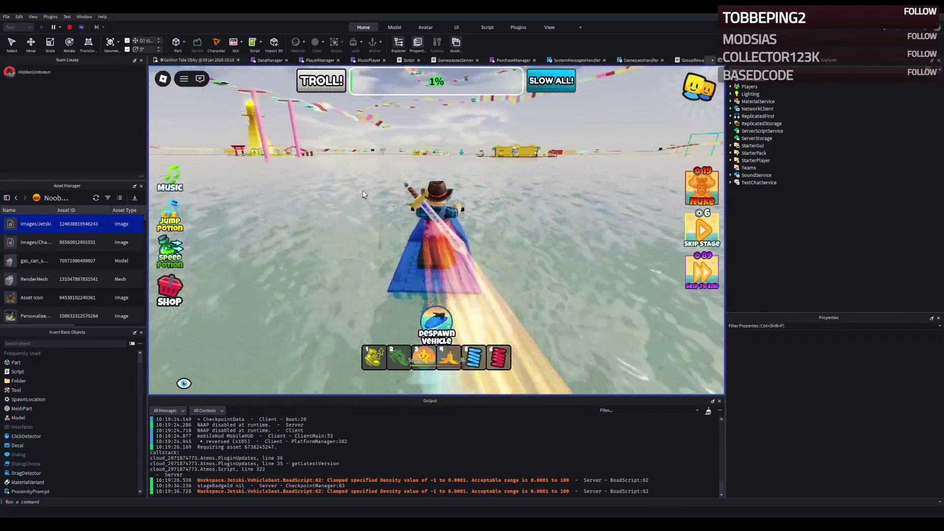
{"action": "key", "text": "d"}
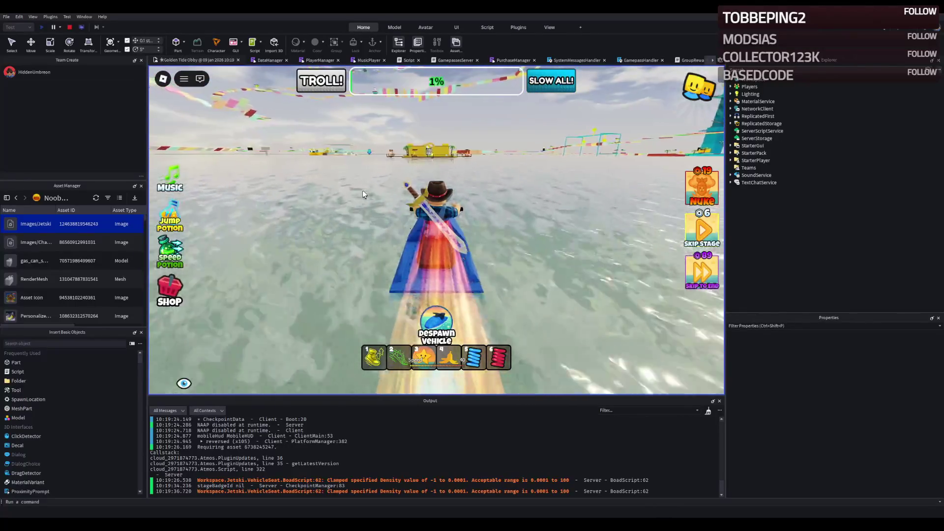
{"action": "key", "text": "a"}
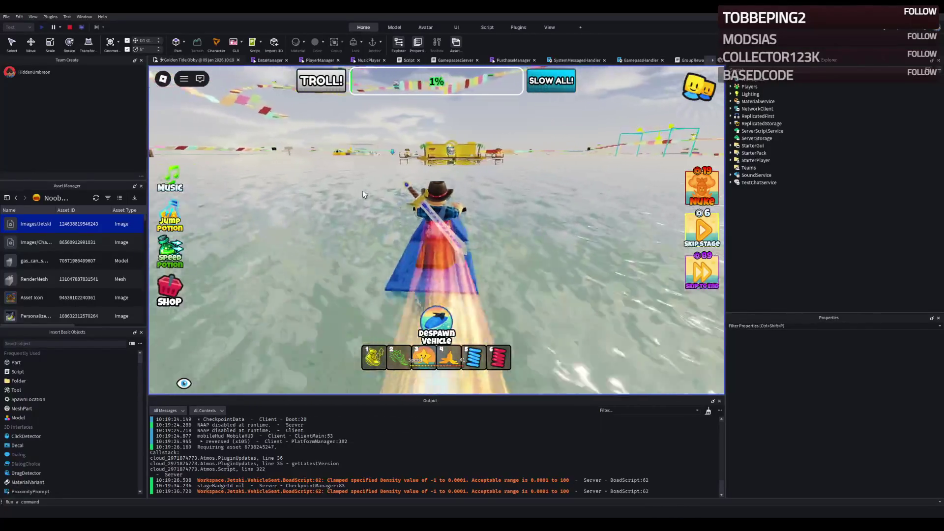
{"action": "key", "text": "d"}
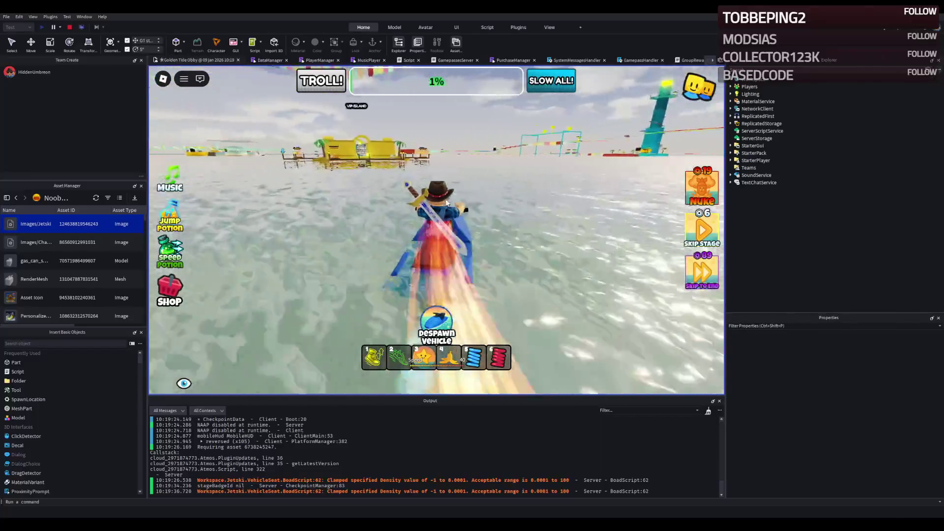
{"action": "key", "text": "a"}
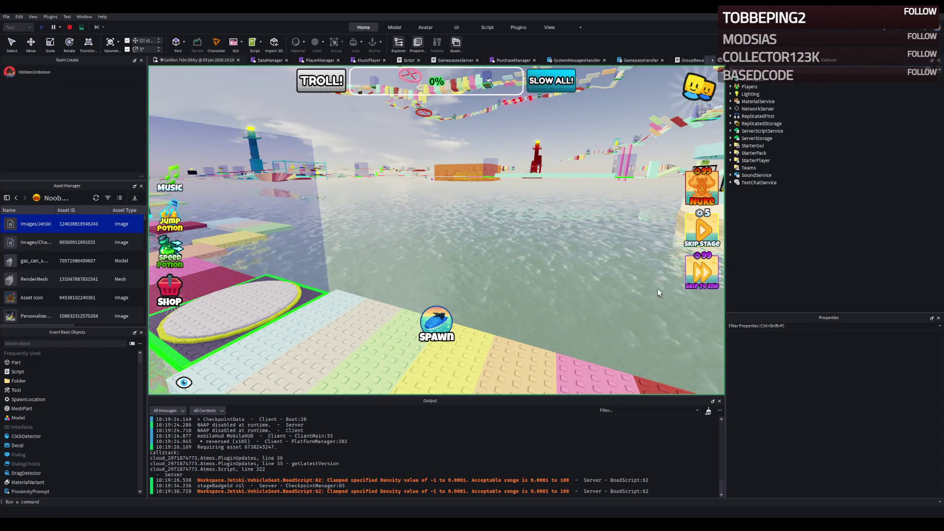
Stop the playtest and delete the jetski from the scene
{"action": "left_click", "coordinate": [71, 27]}
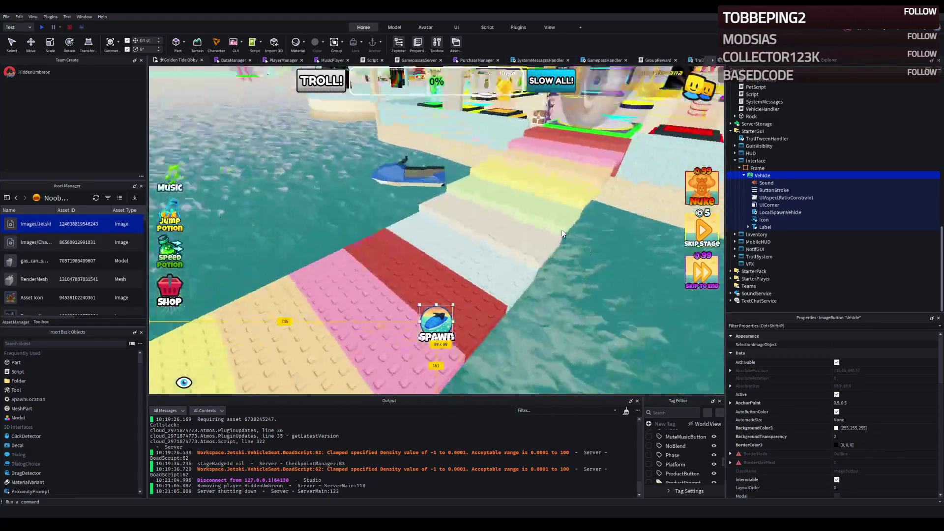
{"action": "scroll", "coordinate": [462, 196], "scroll_direction": "up", "scroll_amount": 3}
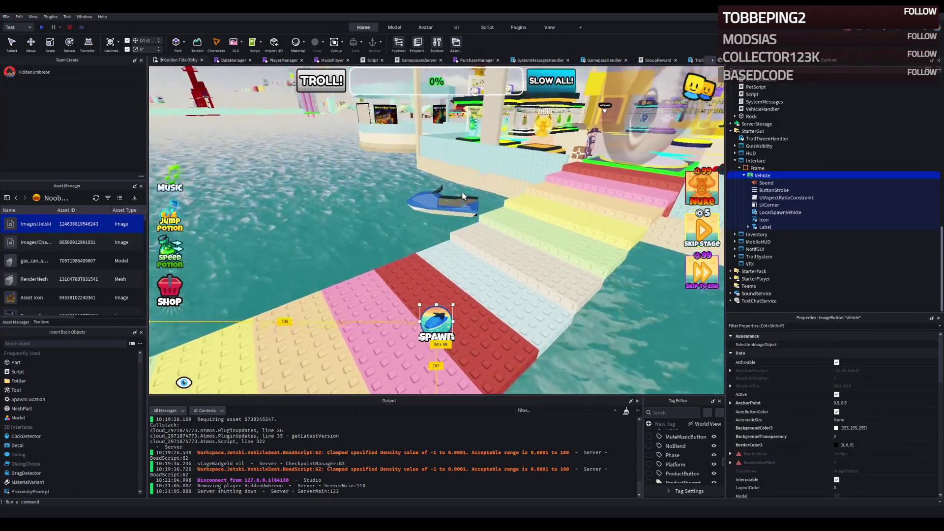
{"action": "scroll", "coordinate": [462, 196], "scroll_direction": "up", "scroll_amount": 2}
{"action": "left_click", "coordinate": [465, 199]}
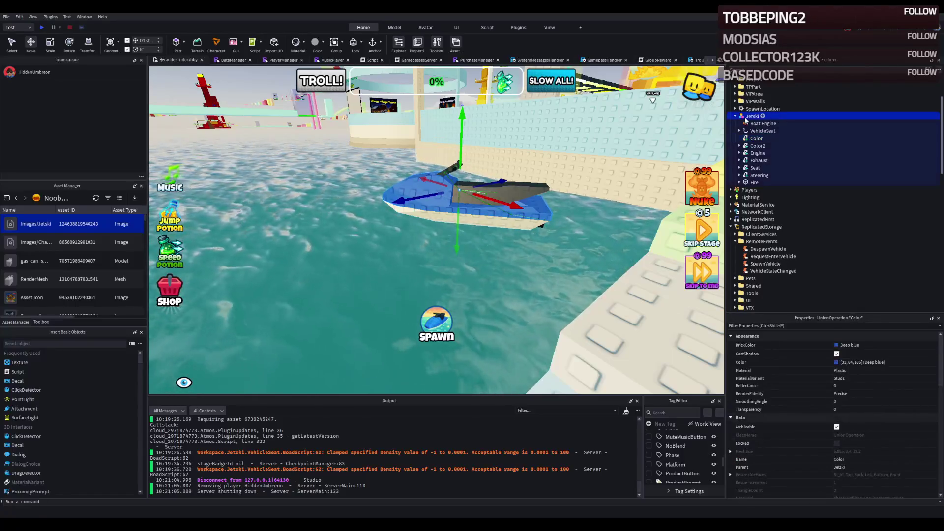
{"action": "key", "text": "Delete"}
Open the BoadScript under the Jetski template's VehicleSeat in Explorer
{"action": "scroll", "coordinate": [752, 147], "scroll_direction": "down", "scroll_amount": 5}
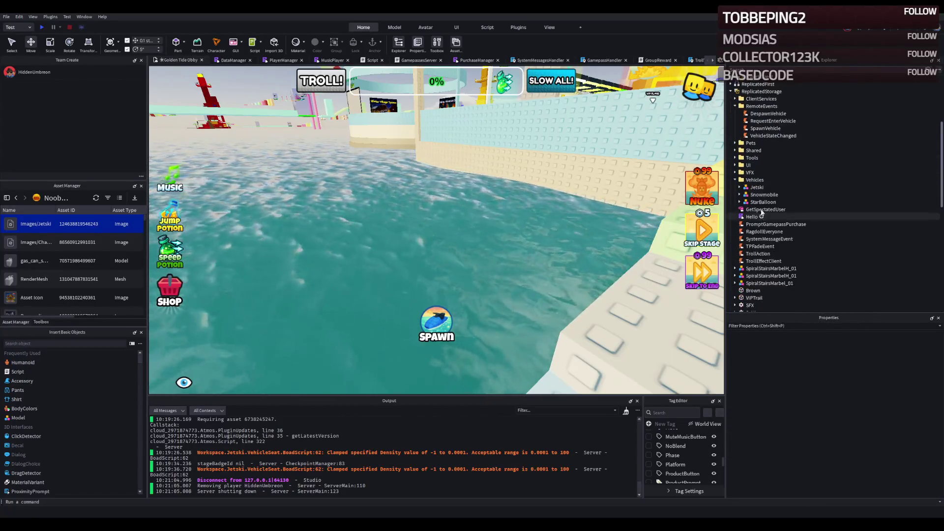
{"action": "left_click", "coordinate": [756, 187]}
{"action": "double_click", "coordinate": [755, 187]}
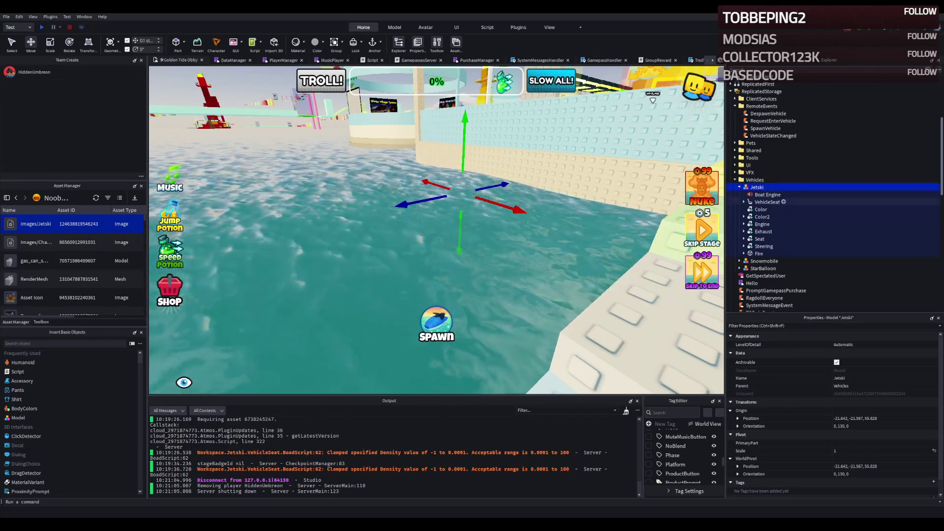
{"action": "left_click", "coordinate": [743, 202]}
{"action": "double_click", "coordinate": [771, 210]}
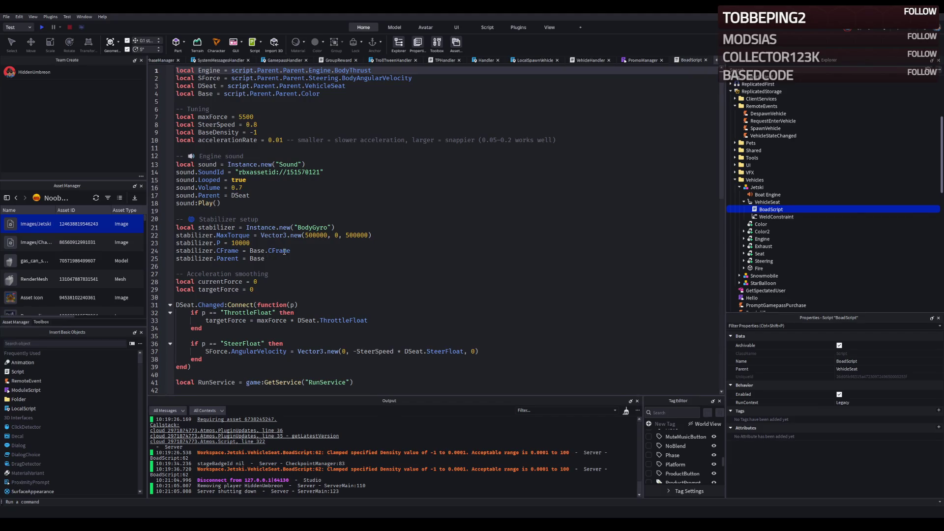
Search BoadScript and check both BaseDensity occurrences, which still read -1
{"action": "scroll", "coordinate": [305, 250], "scroll_direction": "down", "scroll_amount": 1}
{"action": "scroll", "coordinate": [336, 250], "scroll_direction": "down", "scroll_amount": 6}
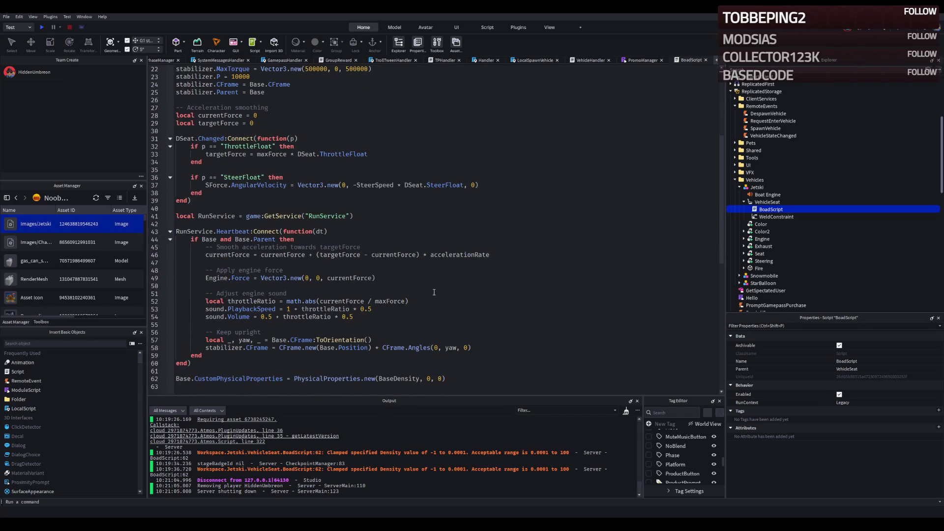
{"action": "left_click", "coordinate": [434, 293]}
{"action": "type", "text": "dens"}
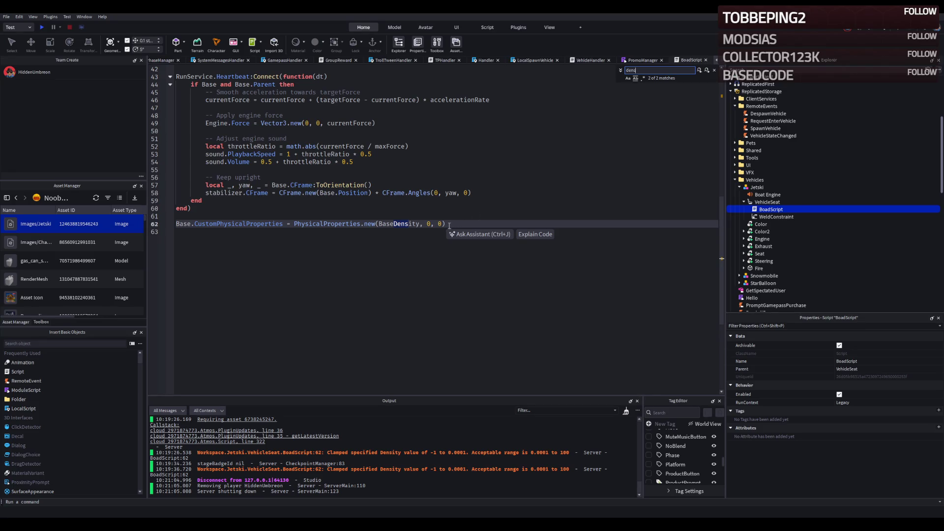
{"action": "left_click", "coordinate": [706, 72]}
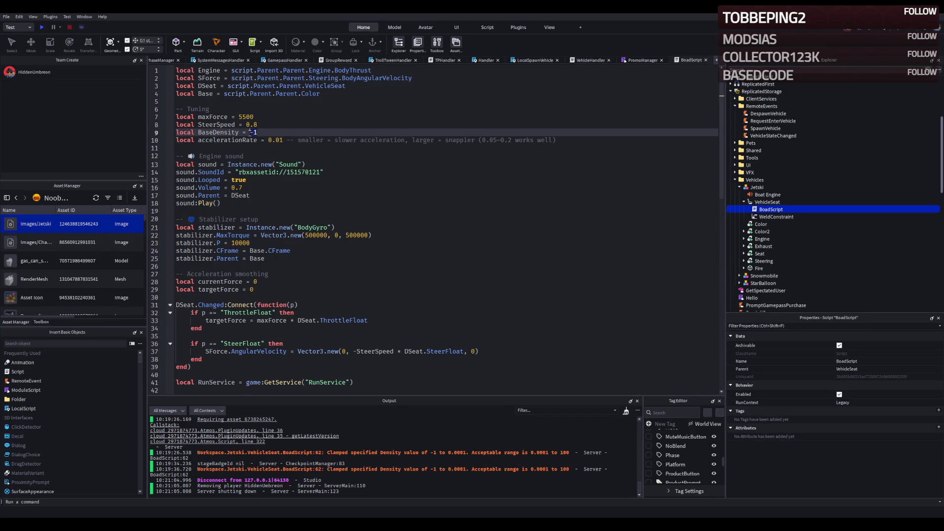
{"action": "left_click", "coordinate": [340, 148]}
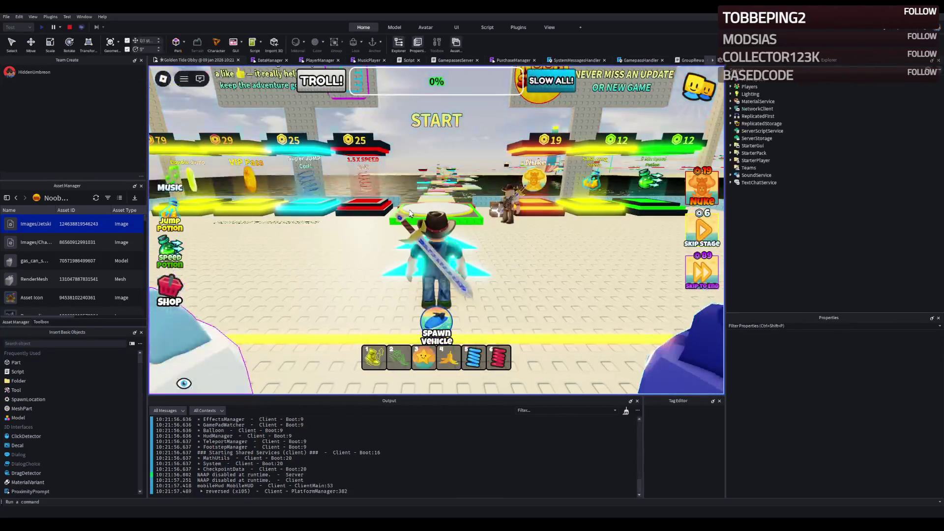
Spawn the jetski, ride it across the water, and open BoadScript line 62 from the Density warning
{"action": "key", "text": "w"}
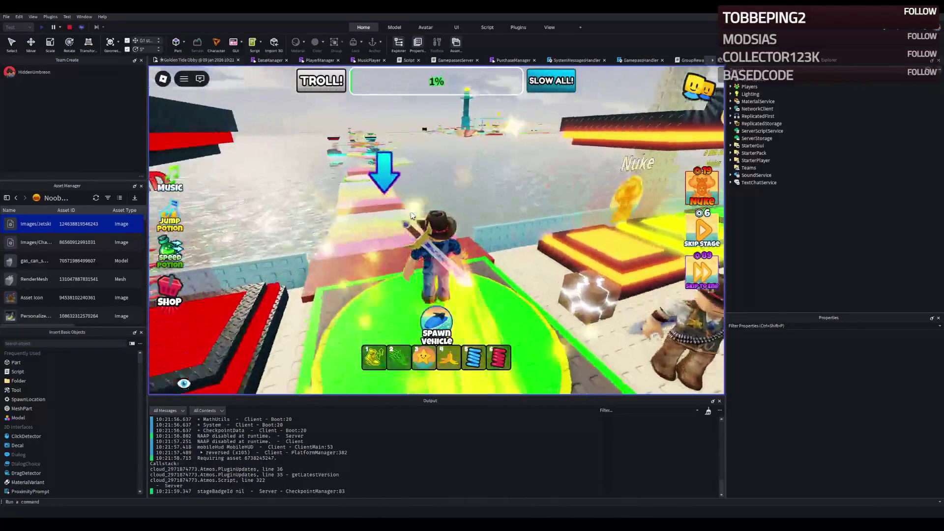
{"action": "left_click", "coordinate": [436, 322]}
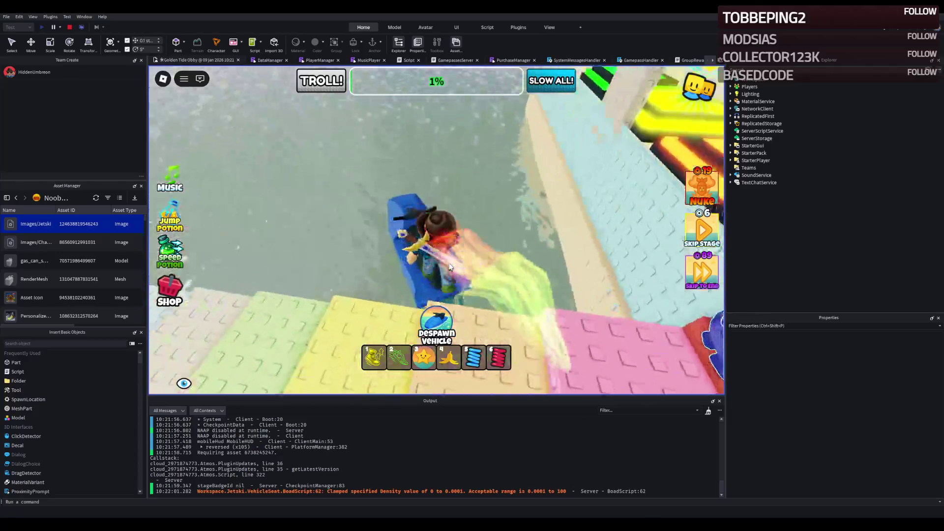
{"action": "key", "text": "w"}
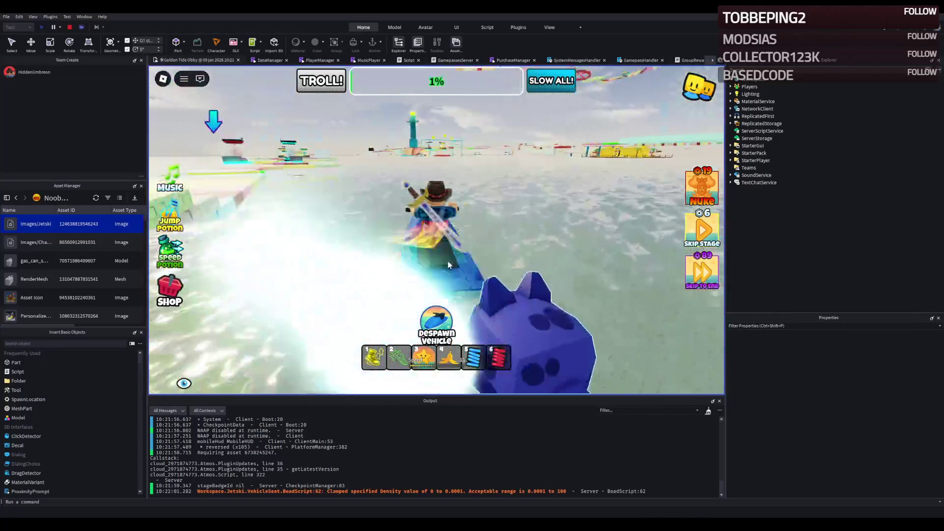
{"action": "key", "text": "w"}
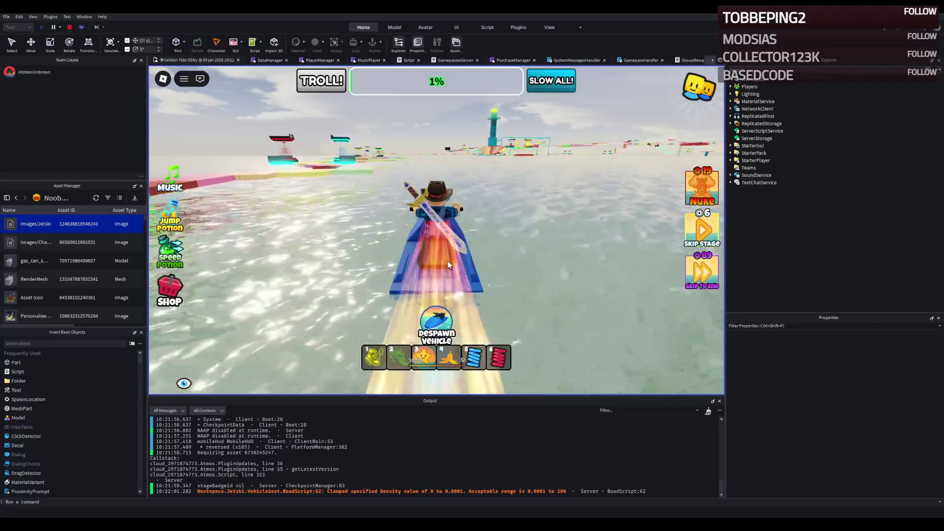
{"action": "key", "text": "a"}
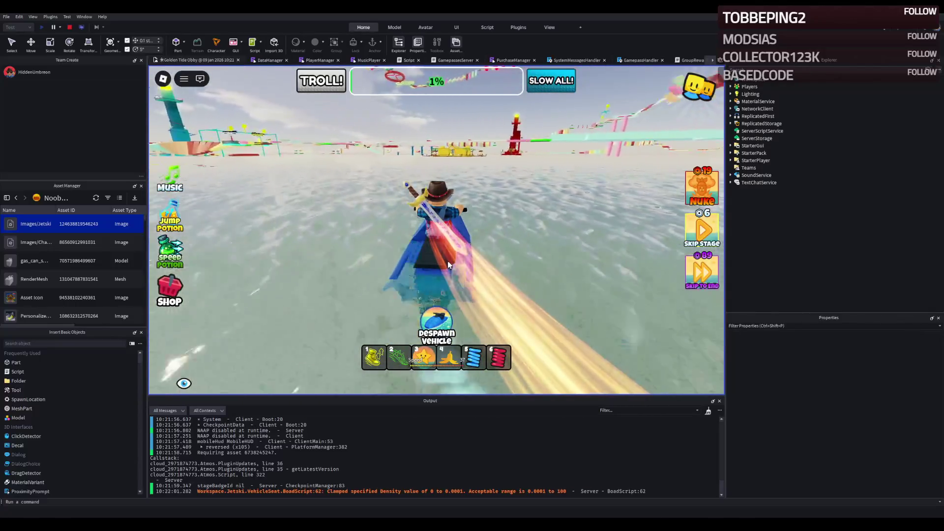
{"action": "key", "text": "w"}
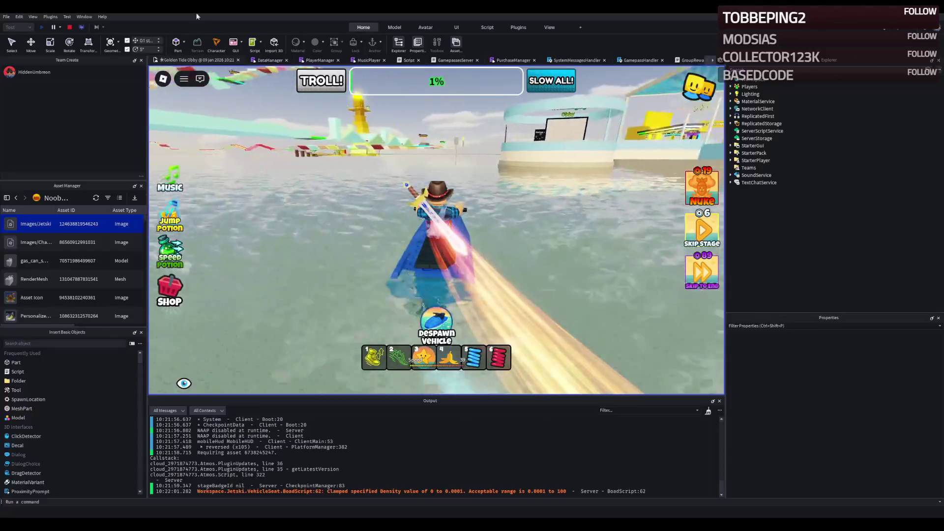
{"action": "key", "text": "a"}
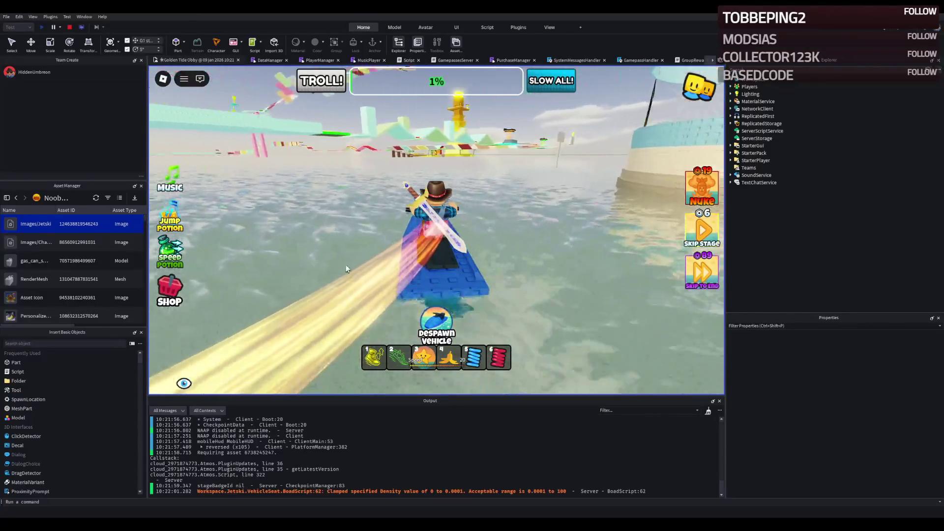
{"action": "key", "text": "d"}
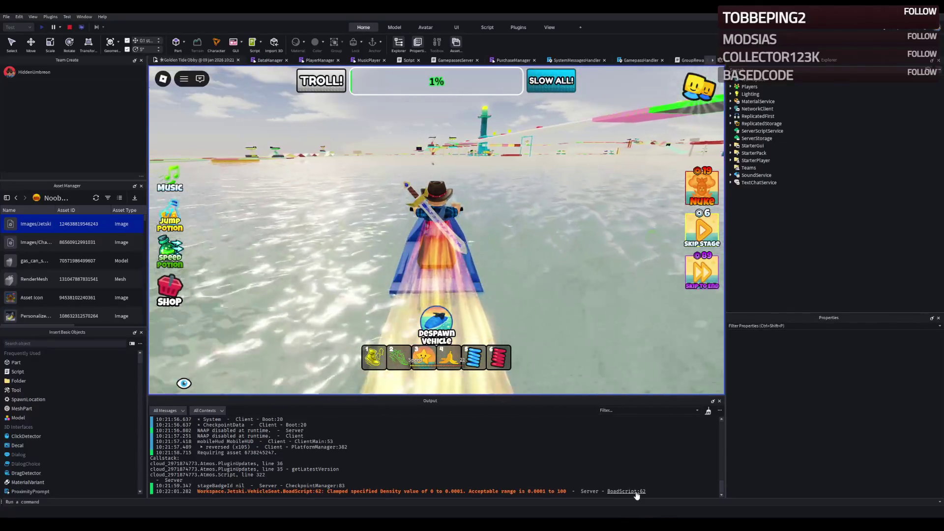
{"action": "left_click", "coordinate": [635, 492]}
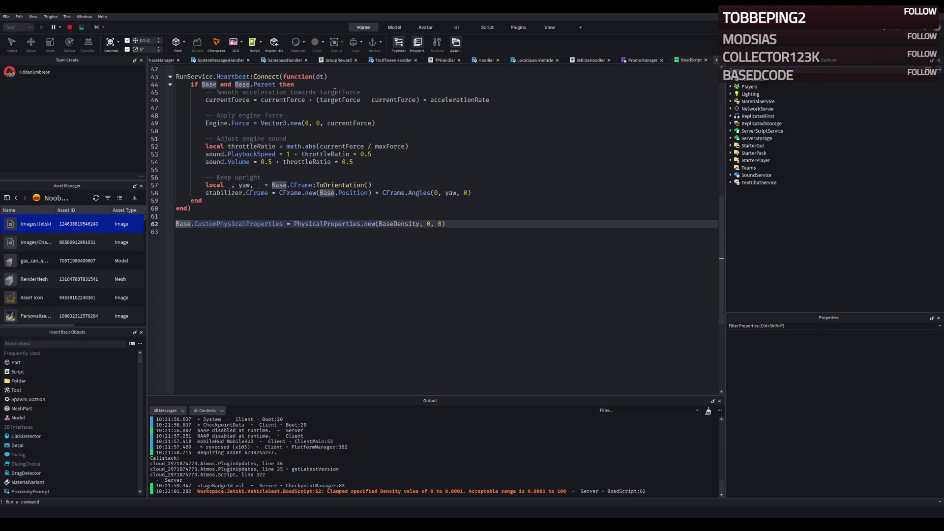
Stop the playtest and scroll through the Output log
{"action": "left_click", "coordinate": [70, 27]}
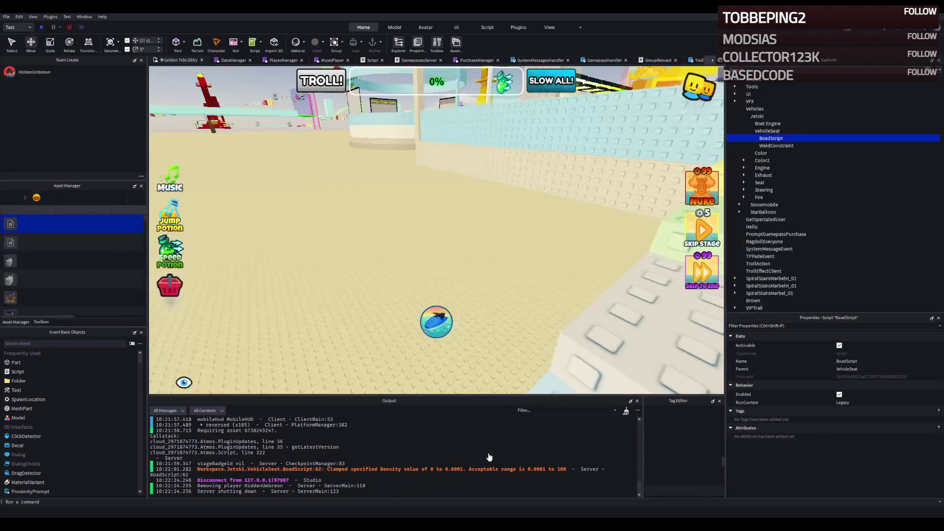
{"action": "scroll", "coordinate": [438, 451], "scroll_direction": "up", "scroll_amount": 10}
{"action": "scroll", "coordinate": [437, 451], "scroll_direction": "up", "scroll_amount": 3}
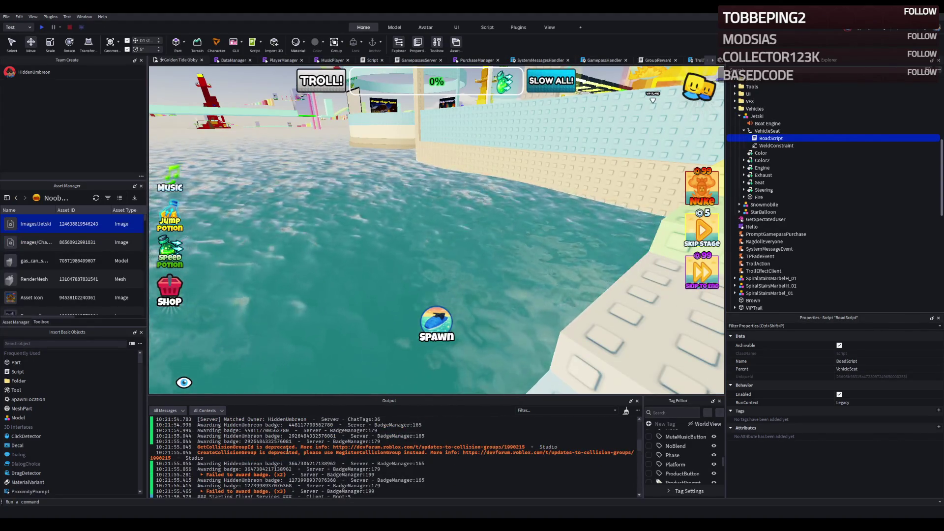
{"action": "scroll", "coordinate": [222, 455], "scroll_direction": "up", "scroll_amount": 2}
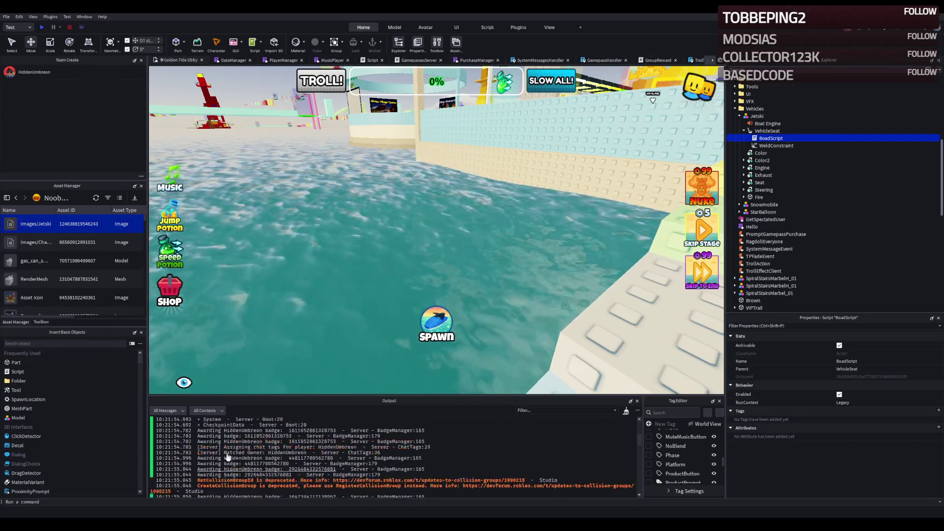
{"action": "scroll", "coordinate": [256, 458], "scroll_direction": "down", "scroll_amount": 10}
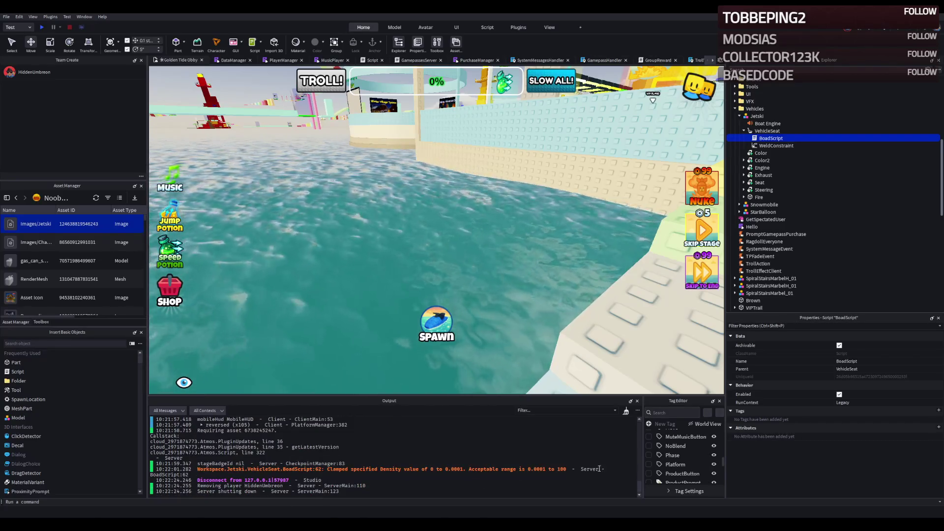
Select the Density clamp warning and review the BoadScript code
{"action": "left_click", "coordinate": [473, 468]}
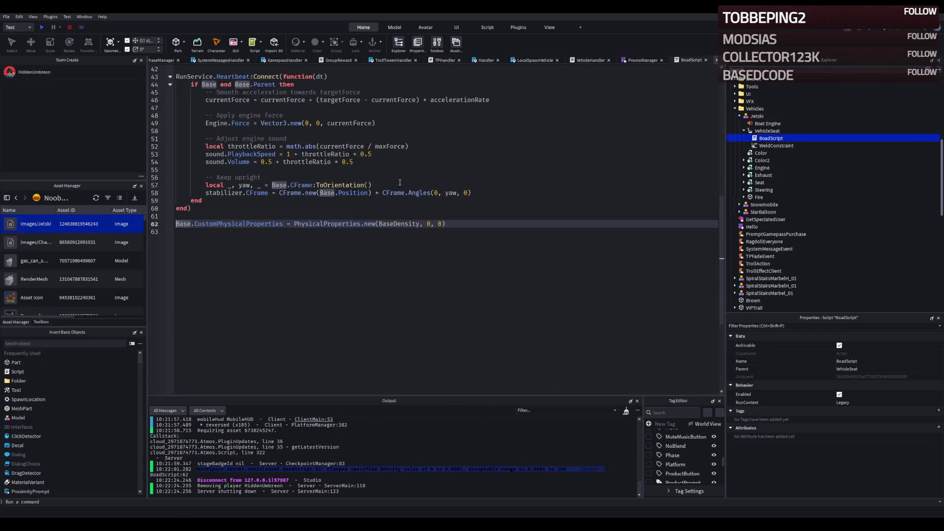
{"action": "left_click", "coordinate": [399, 182]}
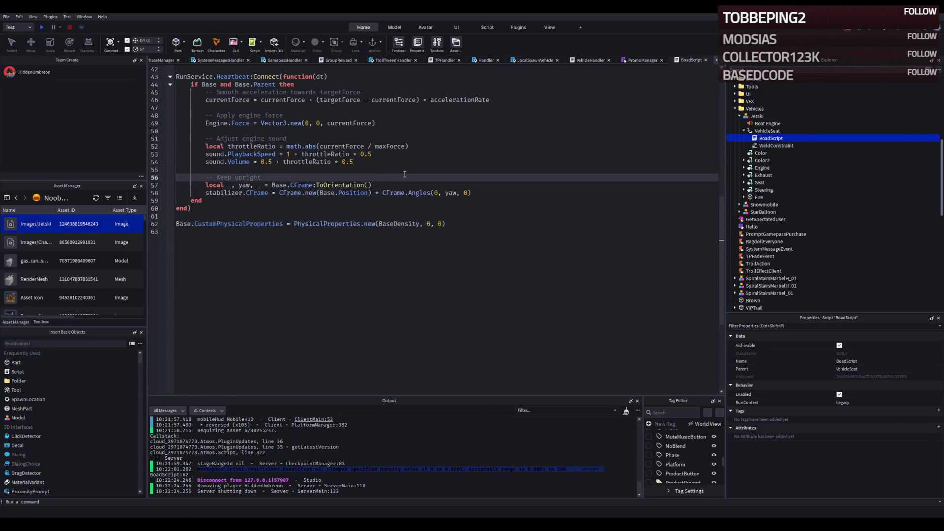
{"action": "scroll", "coordinate": [403, 184], "scroll_direction": "up", "scroll_amount": 13}
{"action": "left_click", "coordinate": [424, 192]}
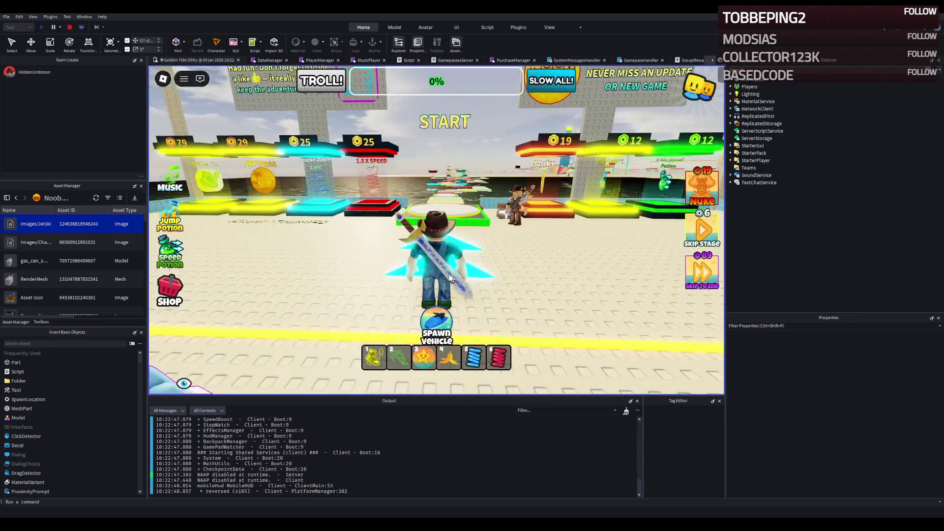
Spawn the jetski, drive it toward START, despawn it, and stop the playtest
{"action": "left_click", "coordinate": [430, 324]}
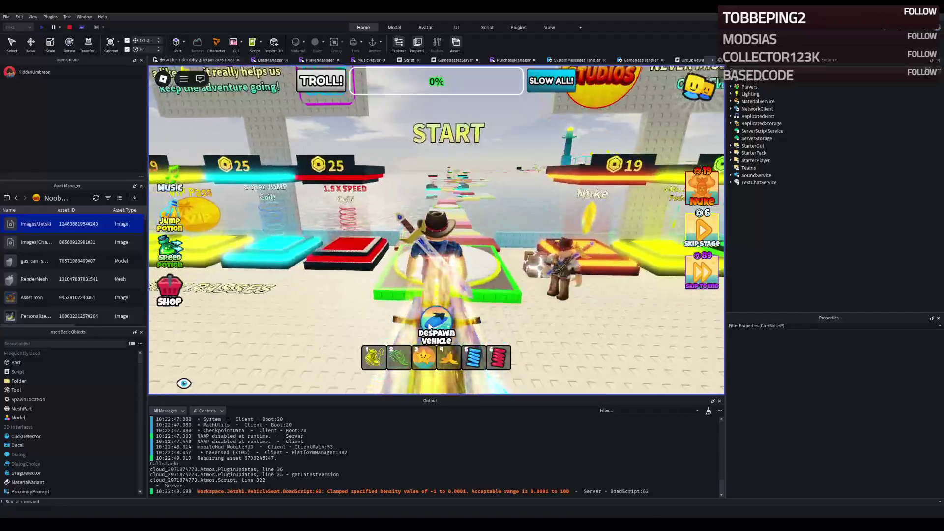
{"action": "key", "text": "w"}
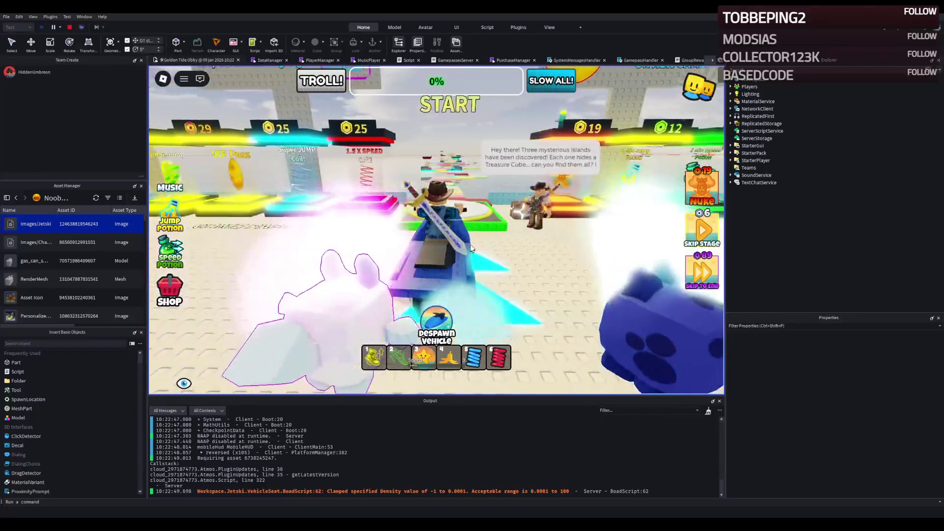
{"action": "left_click", "coordinate": [440, 321]}
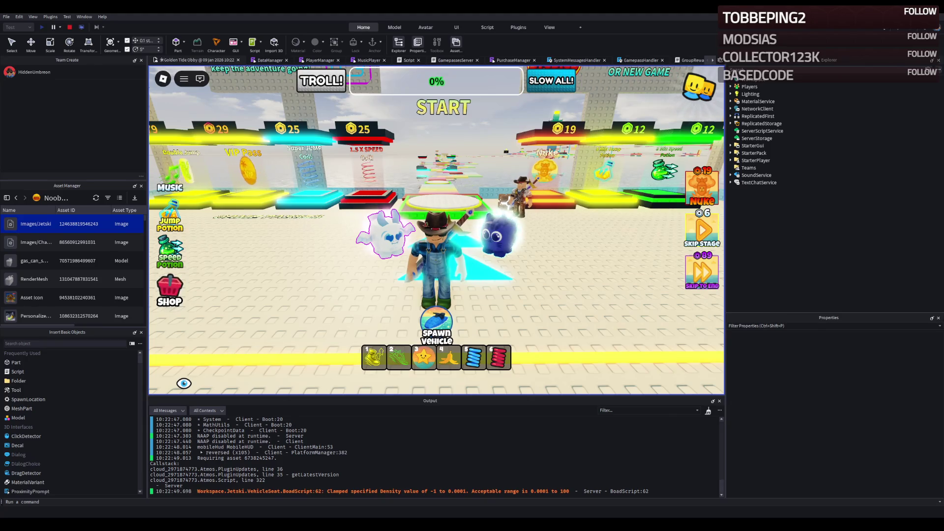
{"action": "left_click", "coordinate": [69, 28]}
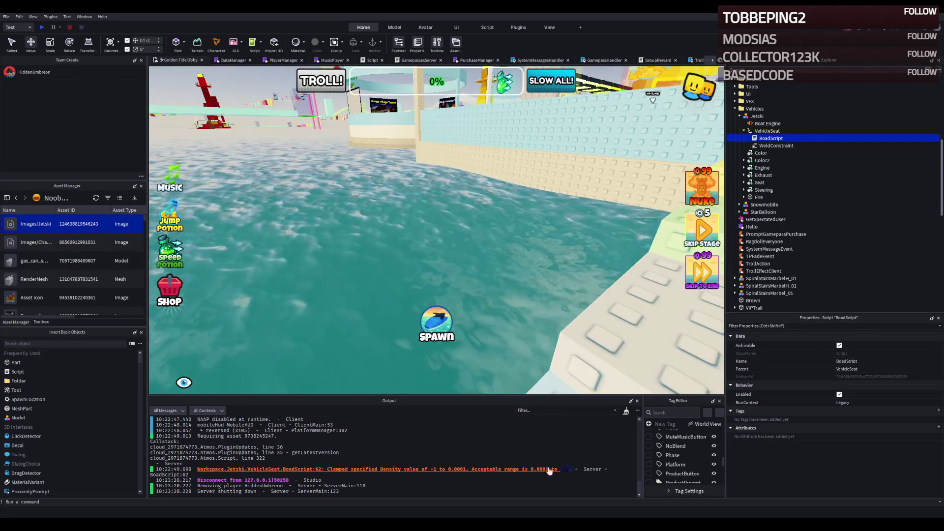
Select the Density clamp warning text, then open BoadScript from Explorer and select all its code
{"action": "left_click_drag", "start_coordinate": [549, 470], "coordinate": [244, 464]}
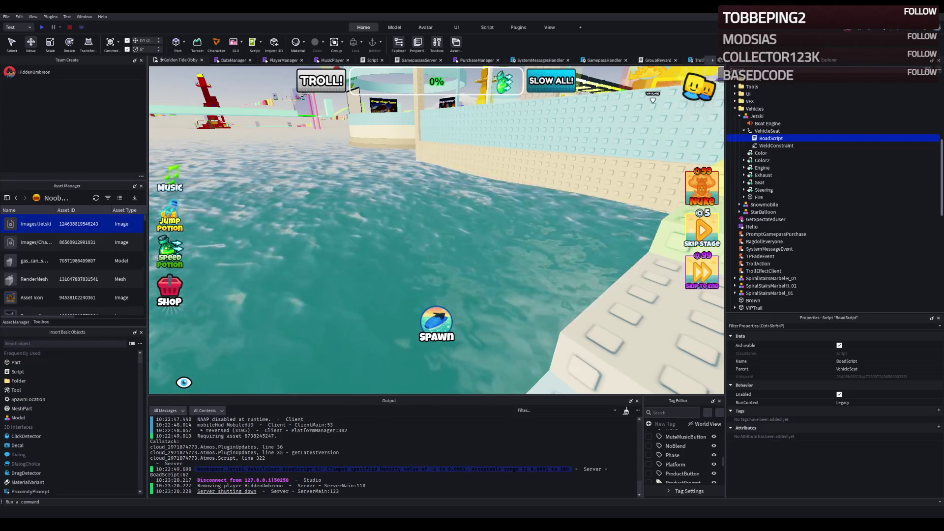
{"action": "double_click", "coordinate": [770, 138]}
{"action": "key", "text": "ctrl+a"}
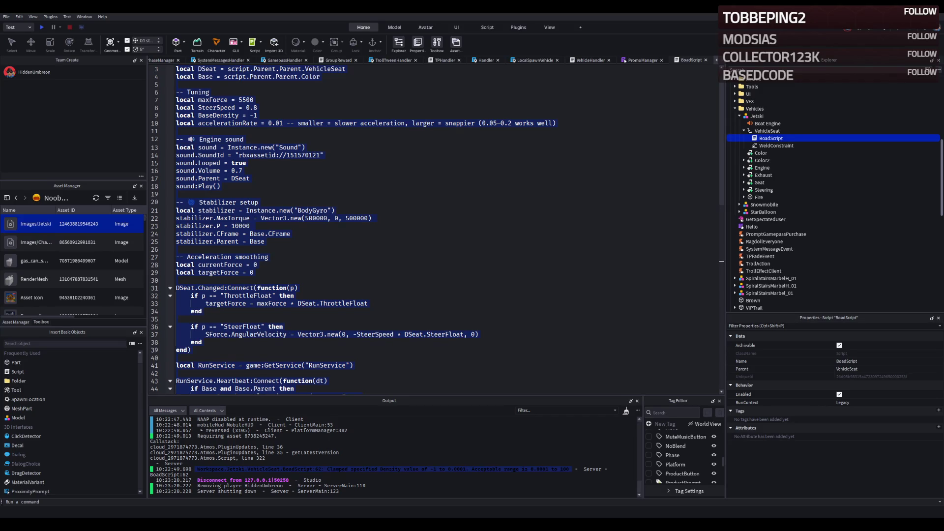
Change BoadScript's BaseDensity from -1 to 0.01
{"action": "left_click", "coordinate": [312, 210]}
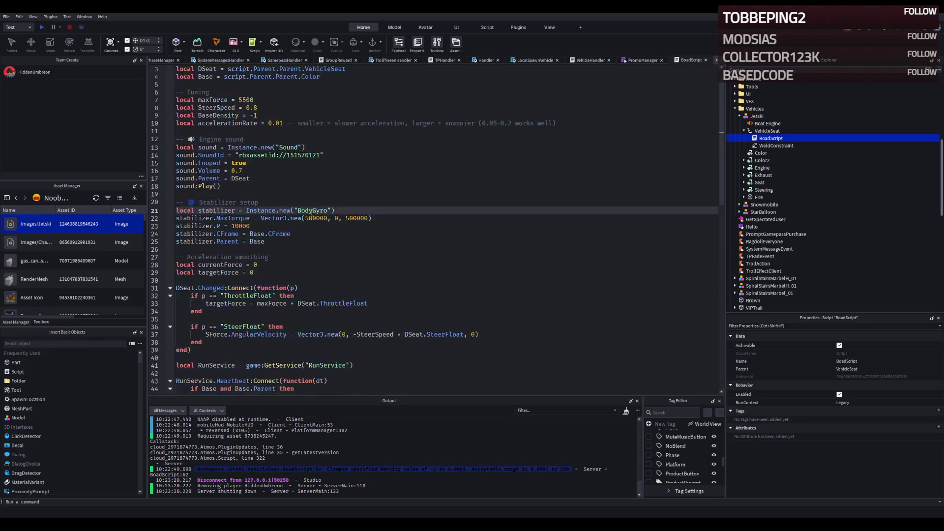
{"action": "scroll", "coordinate": [297, 200], "scroll_direction": "up", "scroll_amount": 1}
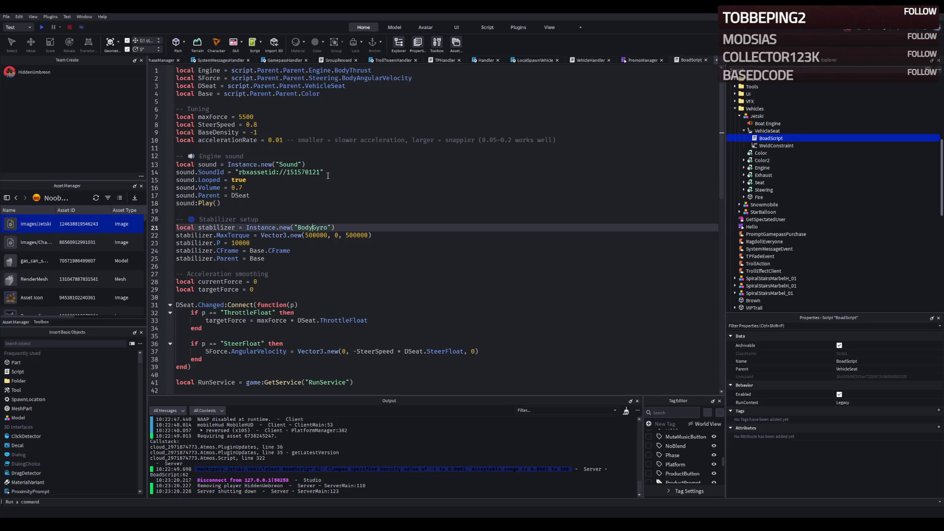
{"action": "left_click", "coordinate": [296, 219]}
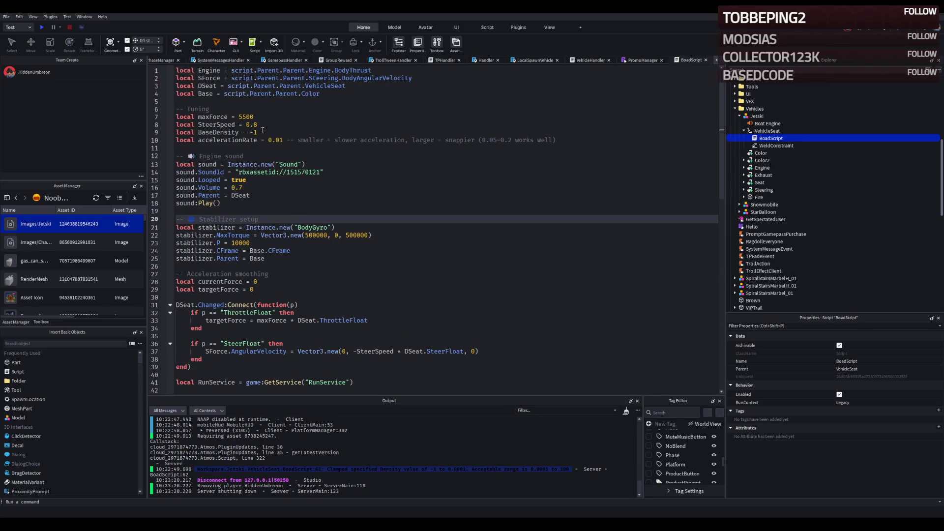
{"action": "left_click", "coordinate": [263, 130]}
{"action": "key", "text": "BackSpace"}
{"action": "key", "text": "BackSpace"}
{"action": "type", "text": "0."}
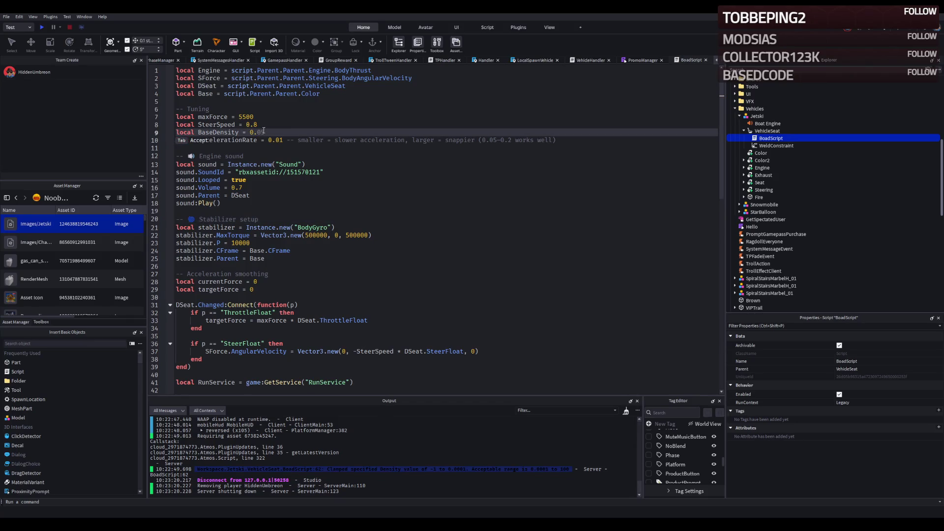
{"action": "type", "text": "01"}
{"action": "key", "text": "Down"}
{"action": "key", "text": "Down"}
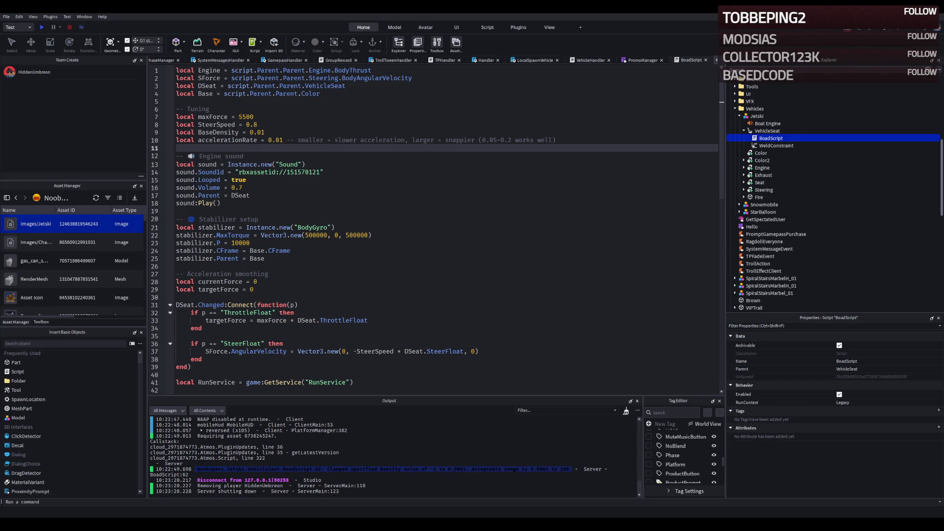
Replace the PhysicalProperties.new call on line 62 with nil
{"action": "scroll", "coordinate": [350, 287], "scroll_direction": "down", "scroll_amount": 13}
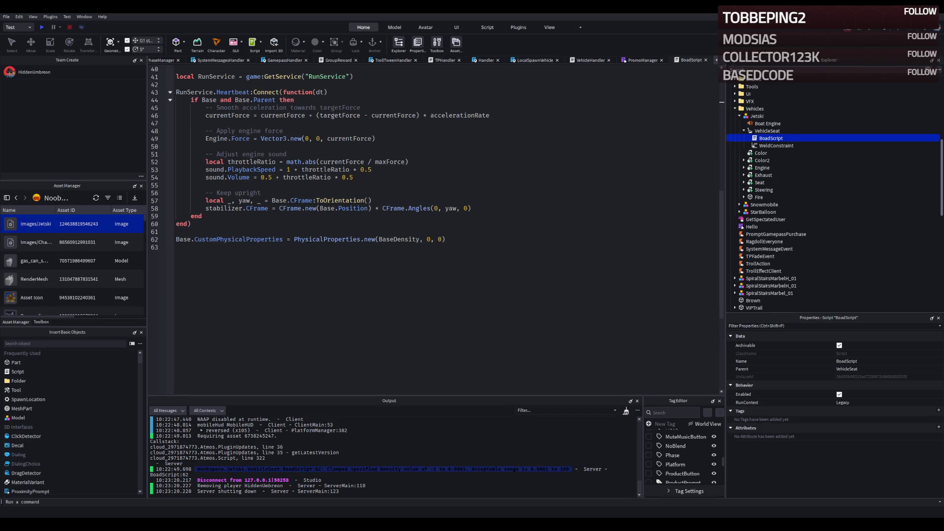
{"action": "left_click_drag", "start_coordinate": [446, 239], "coordinate": [294, 238]}
{"action": "type", "text": "nil"}
Set BaseDensity back to -1 and start a playtest with F5
{"action": "scroll", "coordinate": [370, 279], "scroll_direction": "up", "scroll_amount": 10}
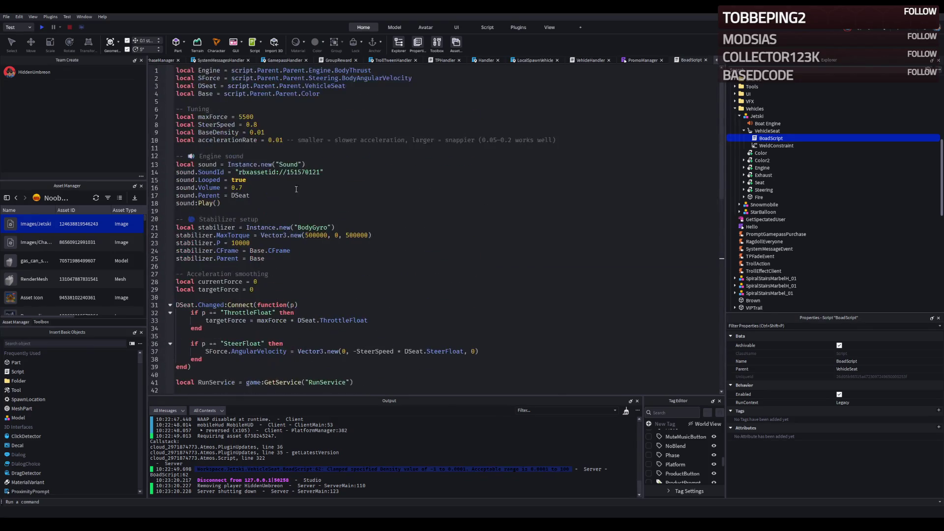
{"action": "left_click", "coordinate": [271, 133]}
{"action": "key", "text": "BackSpace"}
{"action": "key", "text": "BackSpace"}
{"action": "key", "text": "BackSpace"}
{"action": "type", "text": "-1"}
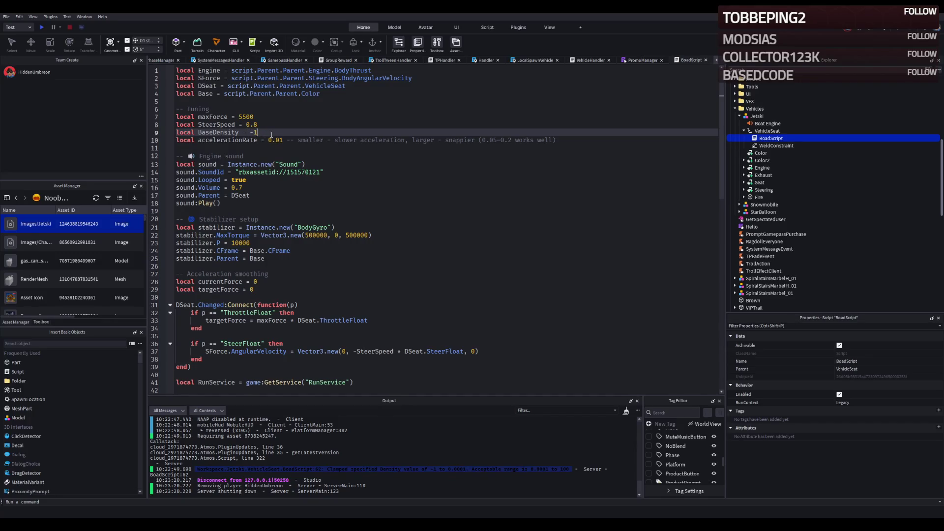
{"action": "key", "text": "F5"}
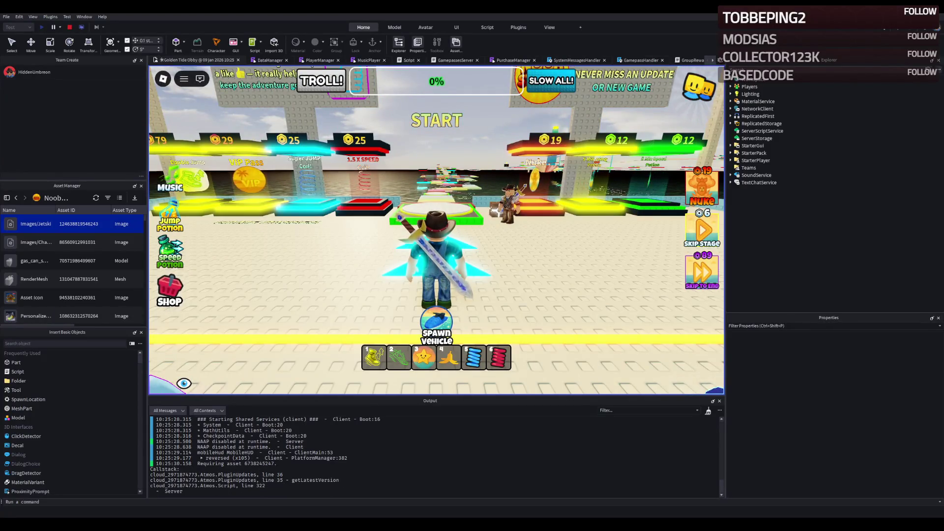
Spawn a jetski in the water beside the rainbow path, then stop the playtest and begin reverting the script edits
{"action": "key", "text": "w"}
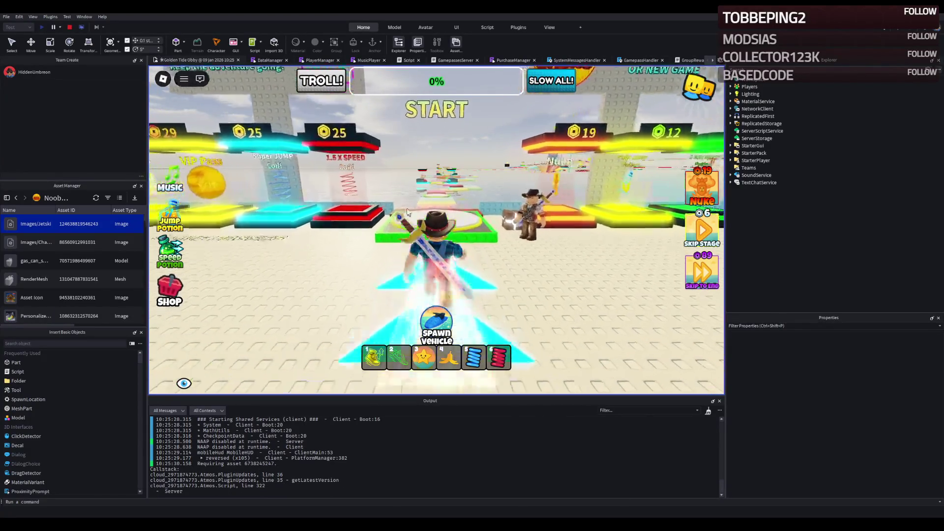
{"action": "key", "text": "w"}
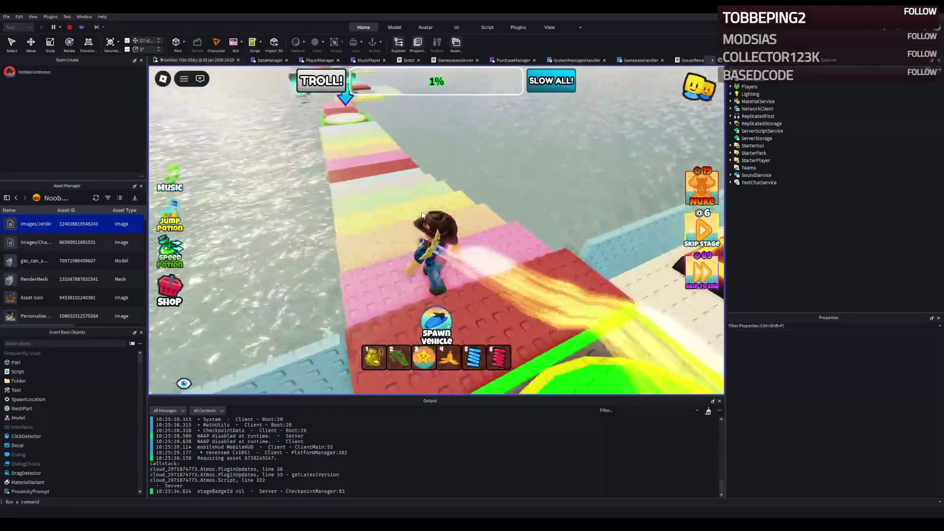
{"action": "left_click", "coordinate": [450, 308]}
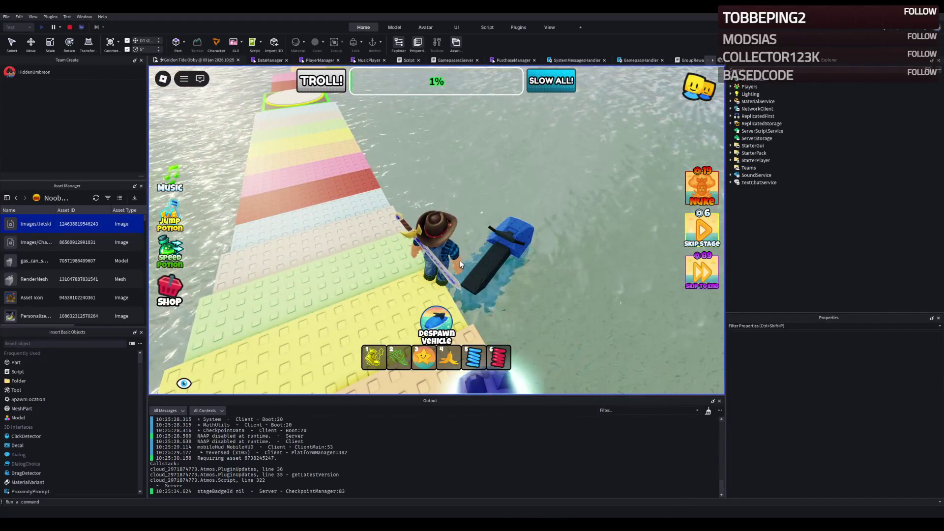
{"action": "key", "text": "s"}
{"action": "key", "text": "w"}
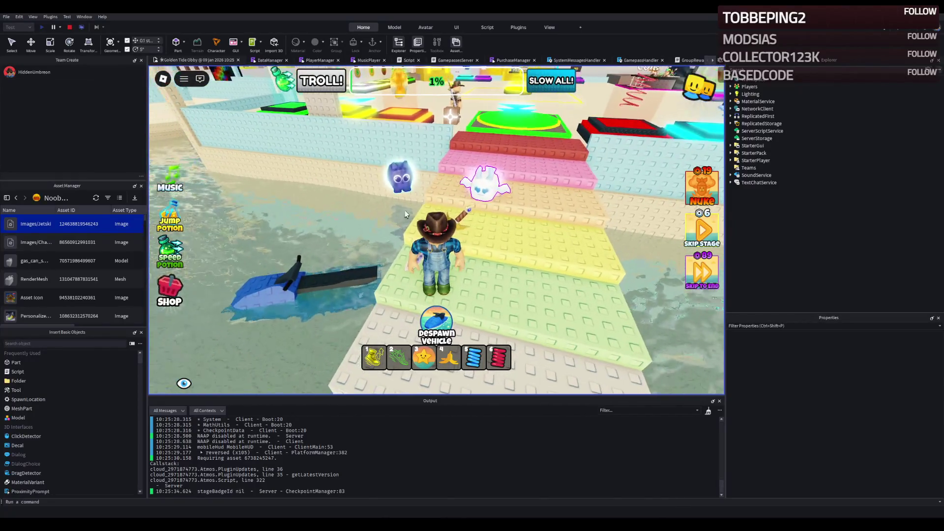
{"action": "left_click", "coordinate": [69, 27]}
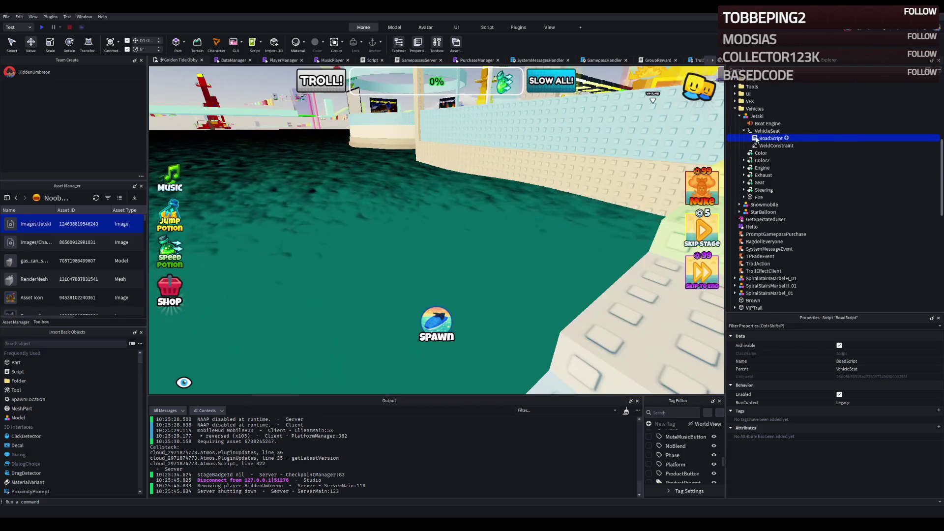
{"action": "key", "text": "BackSpace"}
{"action": "key", "text": "BackSpace"}
Review the reverted BoadScript, with BaseDensity 0.01 and line 62's PhysicalProperties.new call, and click into it
{"action": "scroll", "coordinate": [418, 197], "scroll_direction": "down", "scroll_amount": 10}
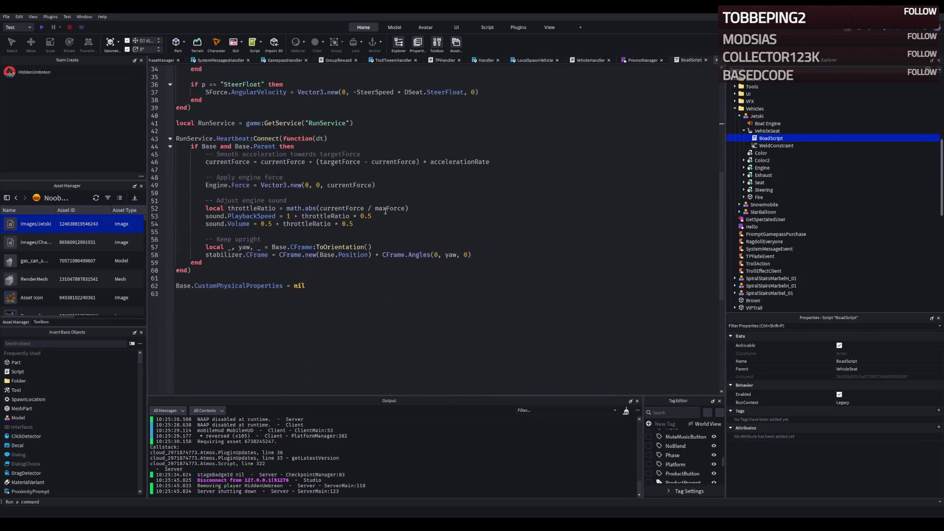
{"action": "scroll", "coordinate": [385, 211], "scroll_direction": "up", "scroll_amount": 8}
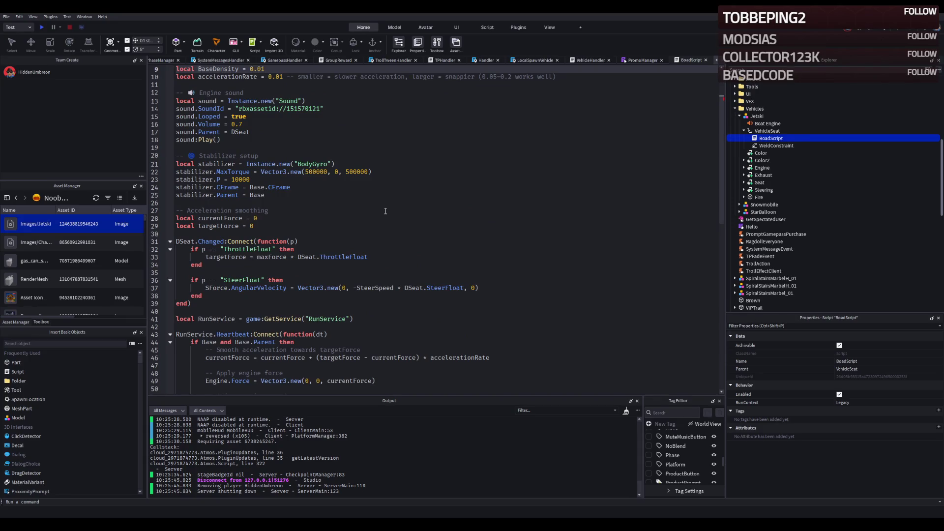
{"action": "scroll", "coordinate": [385, 211], "scroll_direction": "down", "scroll_amount": 5}
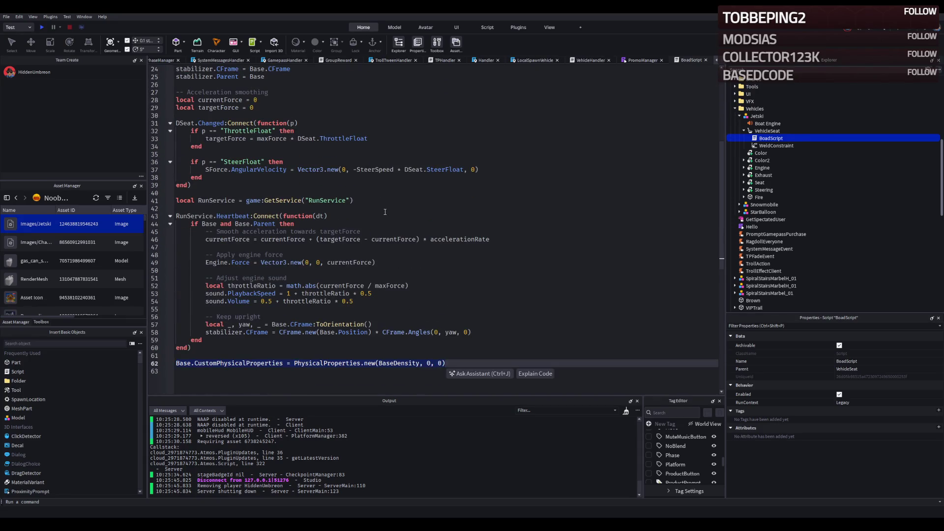
{"action": "left_click", "coordinate": [385, 211]}
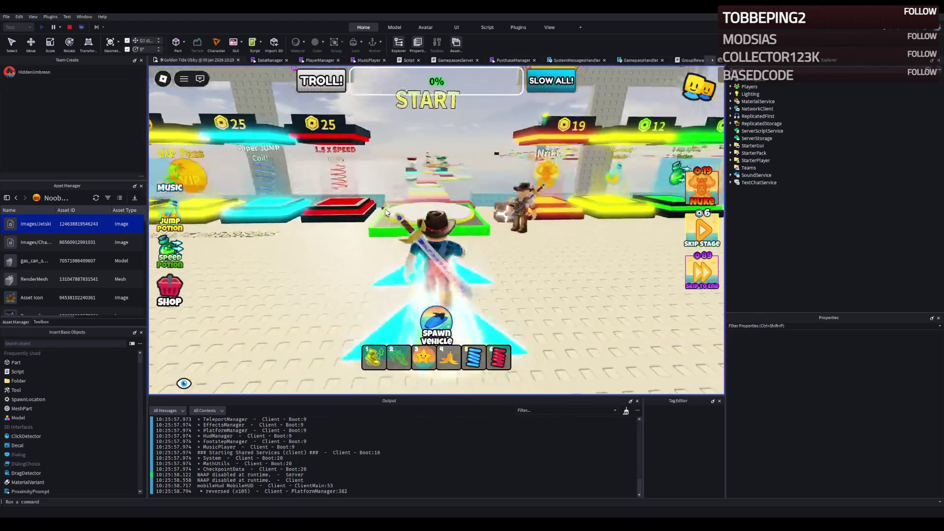
Spawn a jetski and ride it across the open water beside the rainbow track
{"action": "key", "text": "w"}
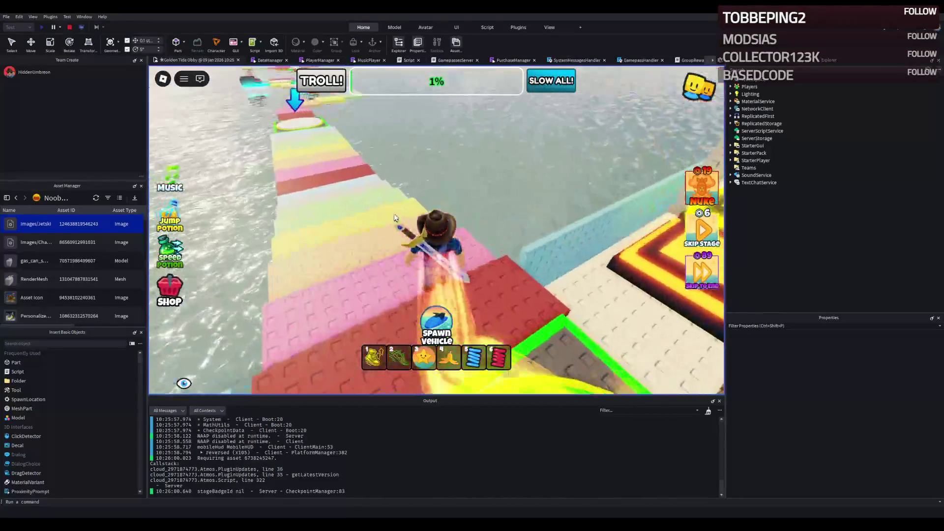
{"action": "left_click", "coordinate": [436, 322]}
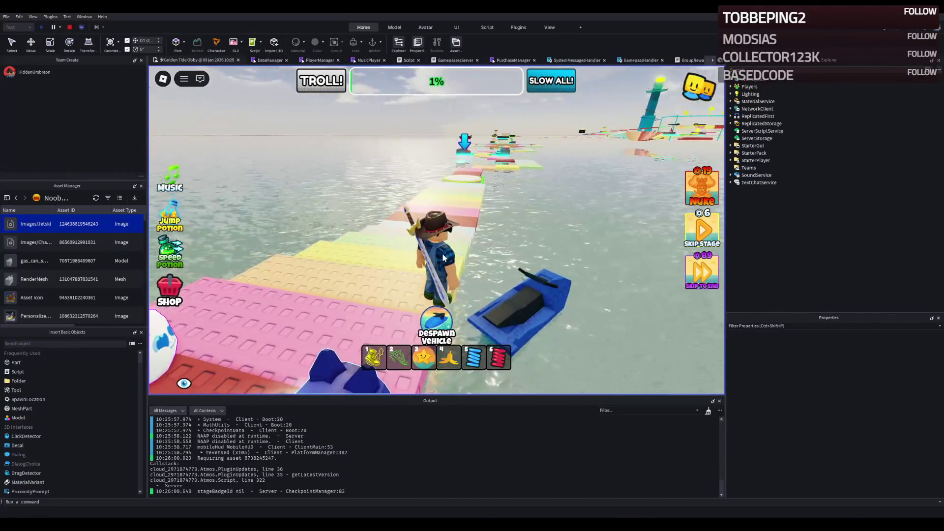
{"action": "key", "text": "d"}
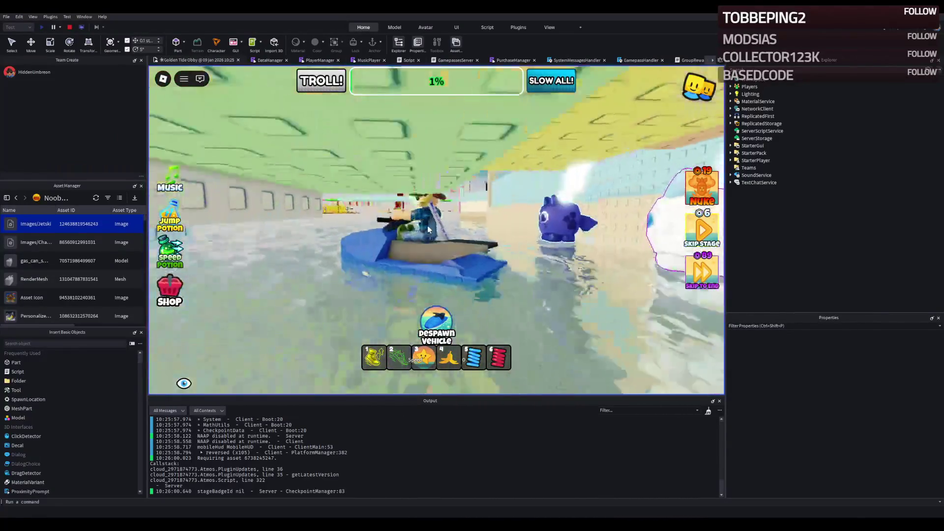
{"action": "key", "text": "w"}
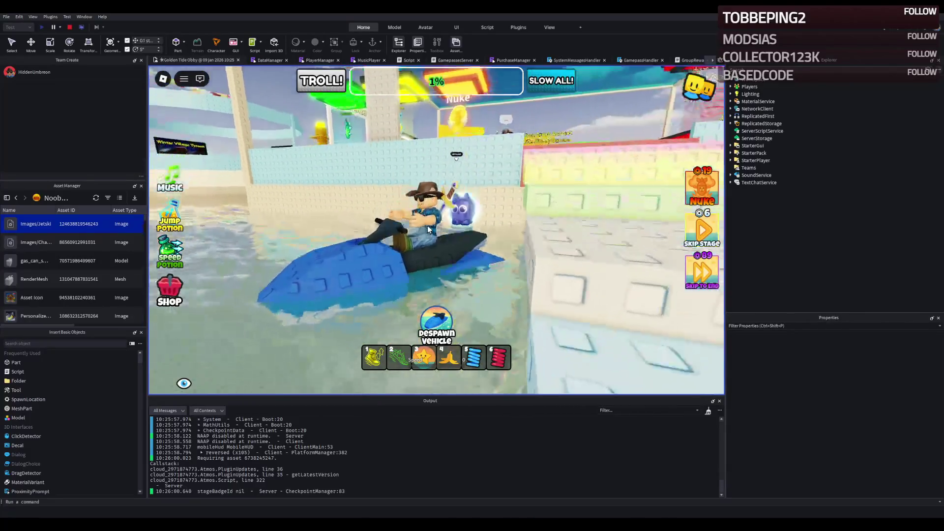
{"action": "key", "text": "w"}
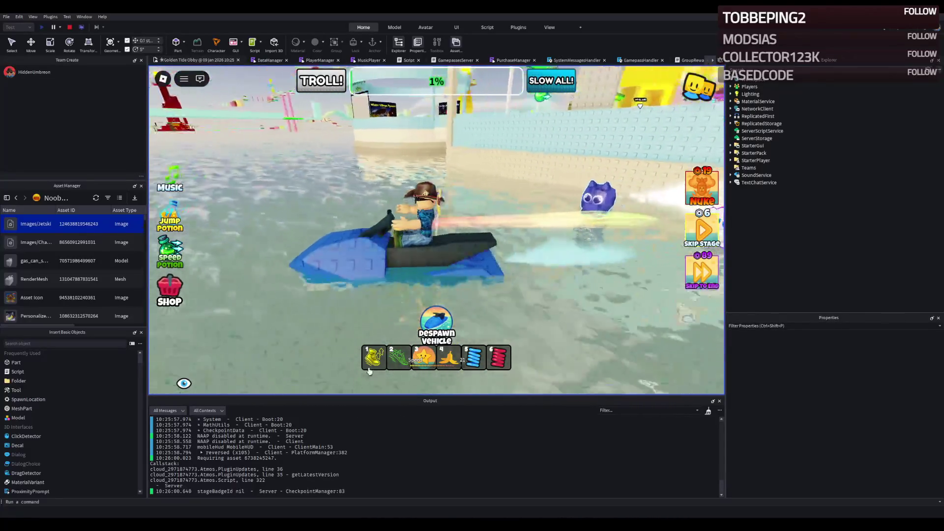
{"action": "key", "text": "w"}
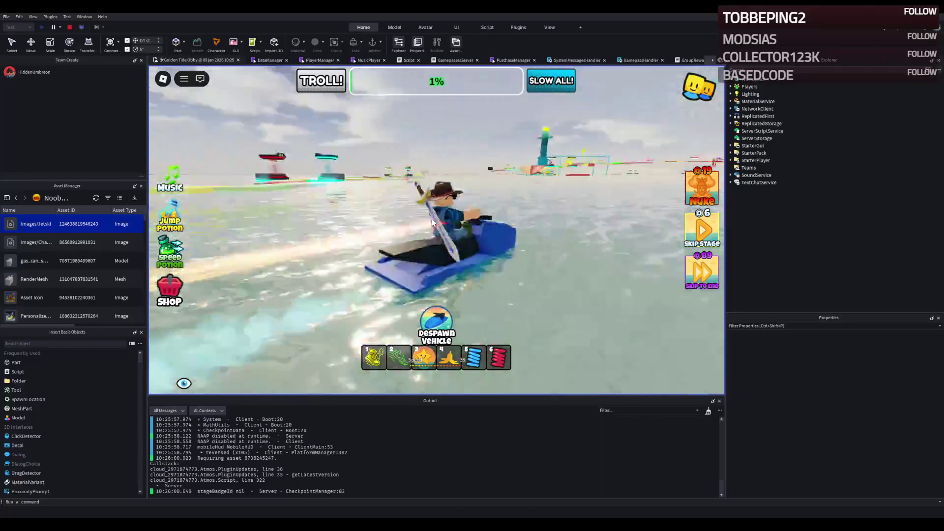
{"action": "key", "text": "w"}
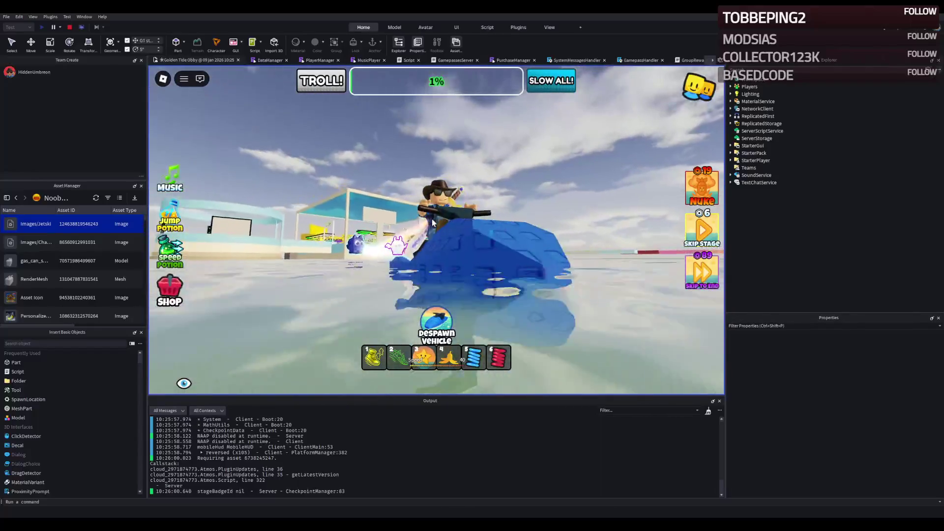
{"action": "key", "text": "w"}
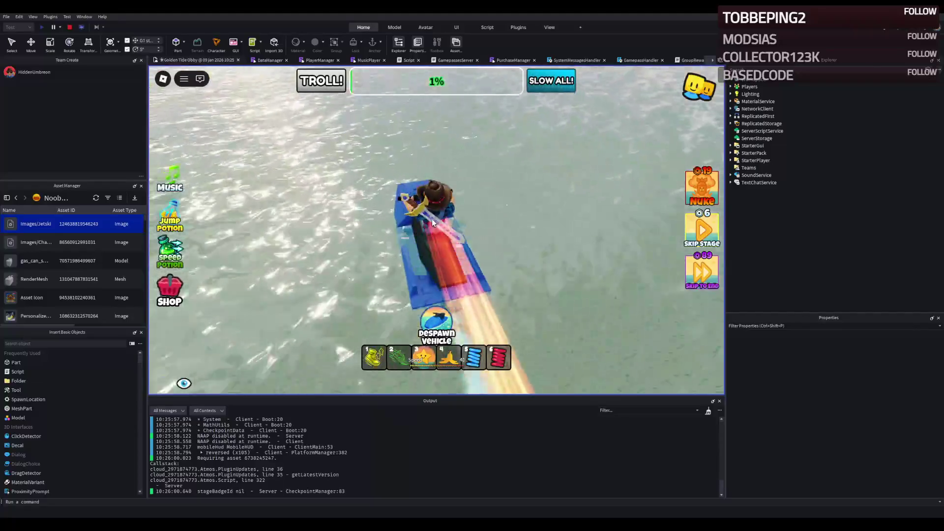
{"action": "key", "text": "w"}
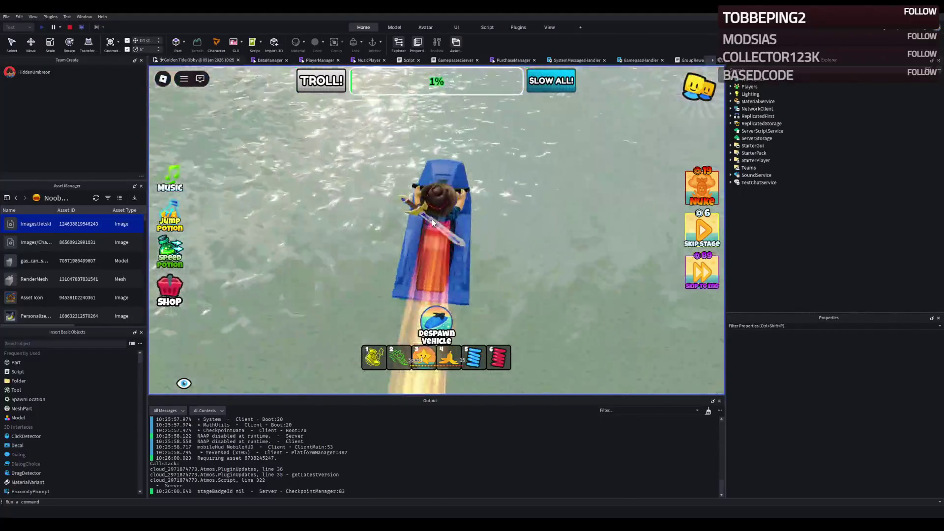
{"action": "key", "text": "w"}
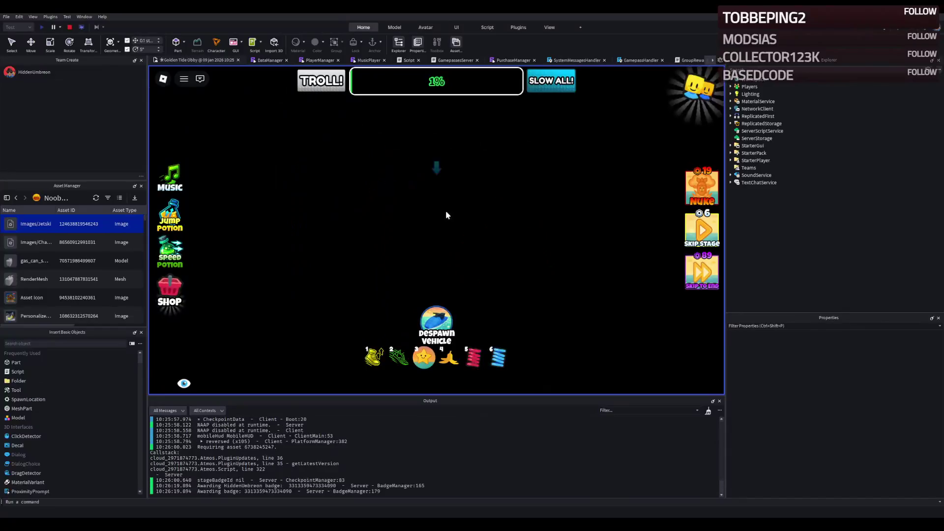
{"action": "key", "text": "w"}
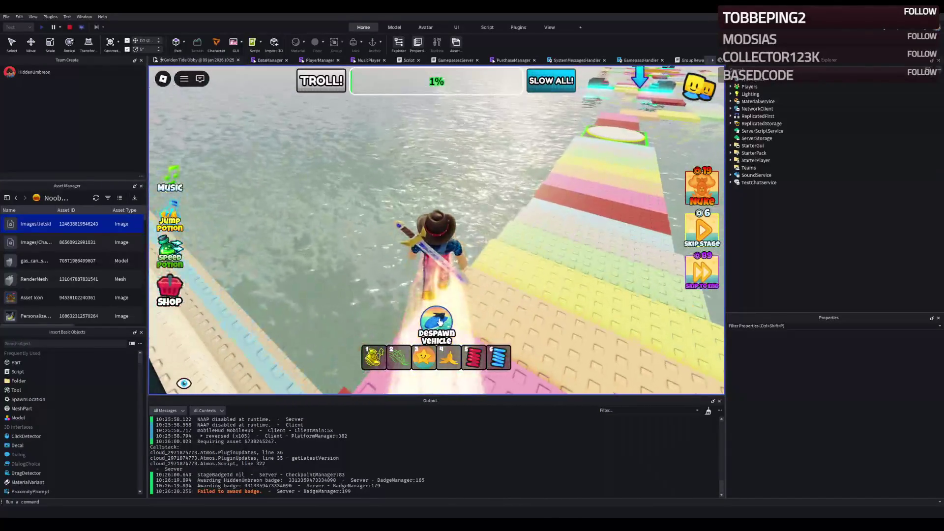
{"action": "key", "text": "w"}
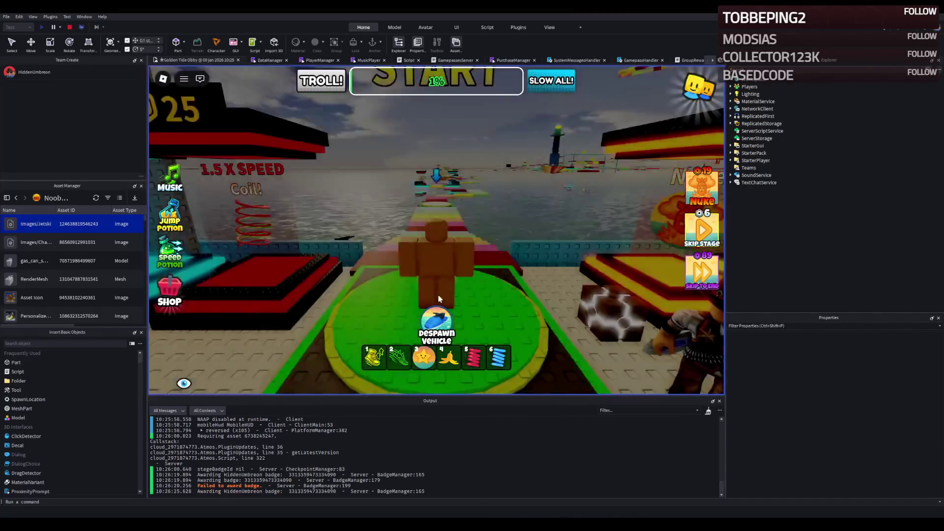
Climb back onto the jetski, restart the playtest, spawn it again, and stop
{"action": "key", "text": "w"}
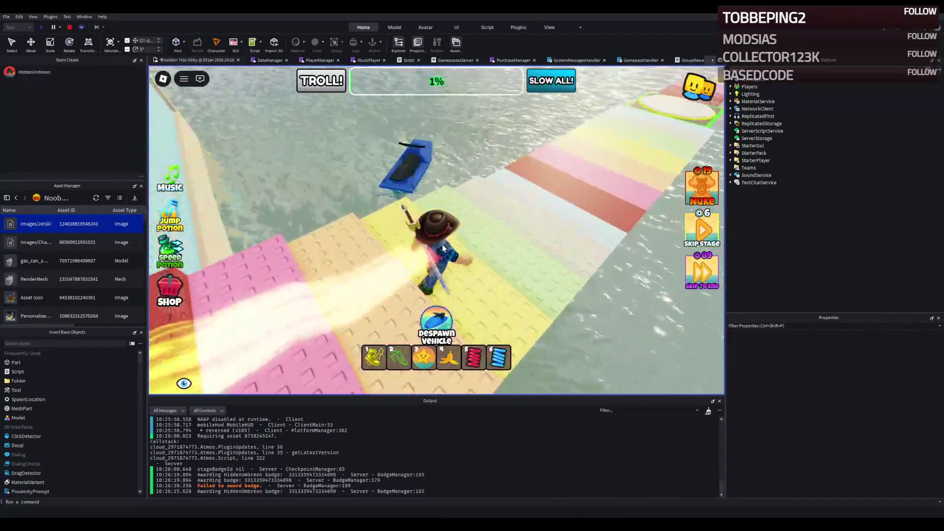
{"action": "key", "text": "w"}
{"action": "key", "text": "shift+F5"}
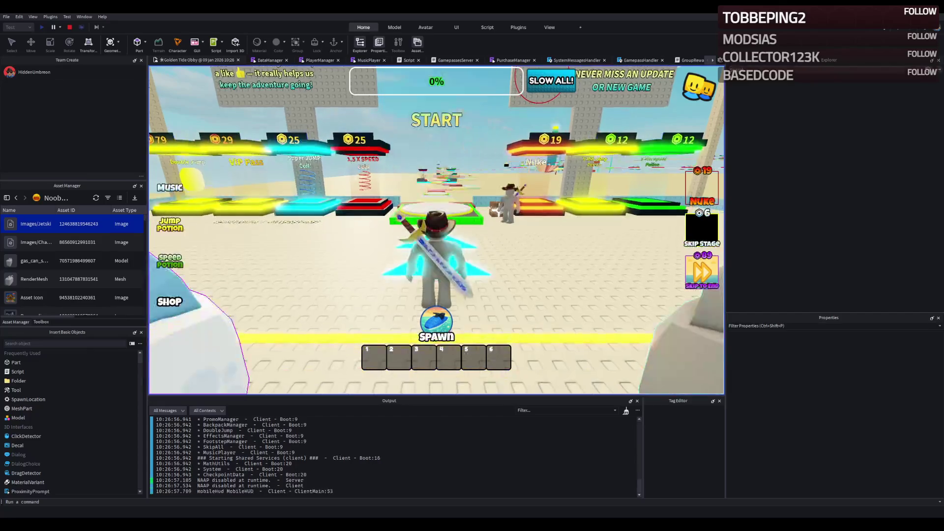
{"action": "key", "text": "w"}
{"action": "key", "text": "w"}
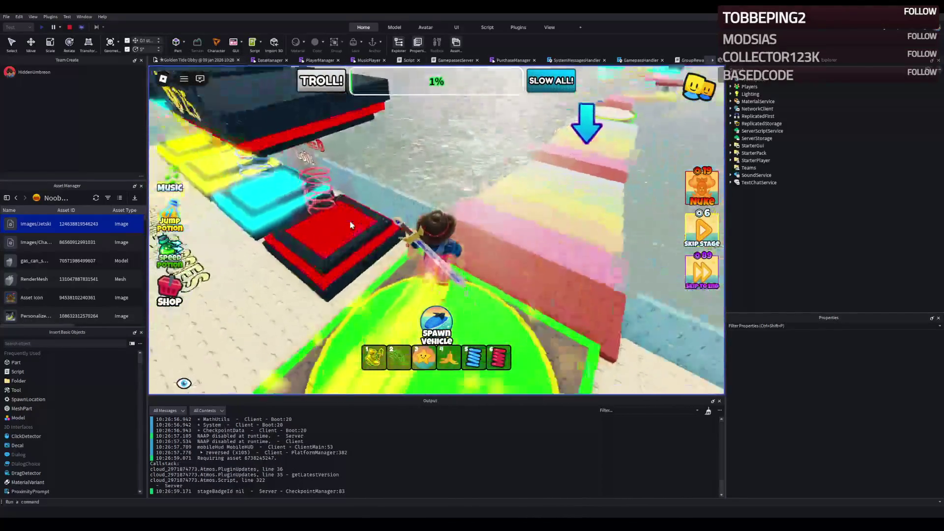
{"action": "left_click", "coordinate": [438, 326]}
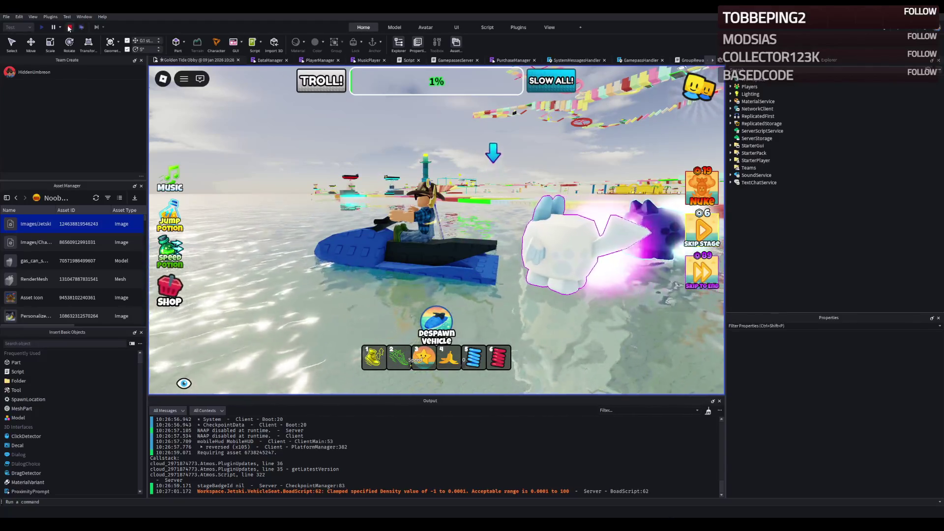
{"action": "key", "text": "shift+F5"}
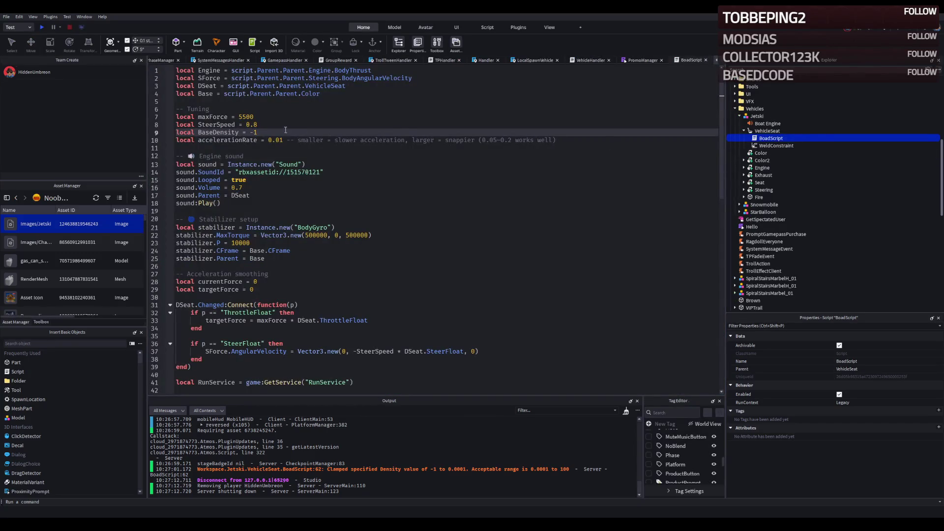
Change BaseDensity from -1 to -0.5 and start a new playtest
{"action": "key", "text": "Delete"}
{"action": "type", "text": "0."}
{"action": "type", "text": "5"}
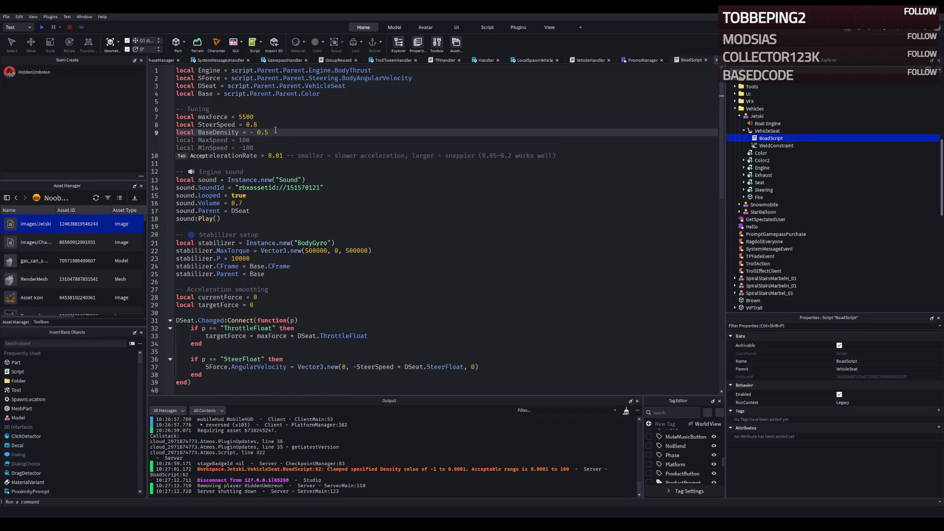
{"action": "key", "text": "F5"}
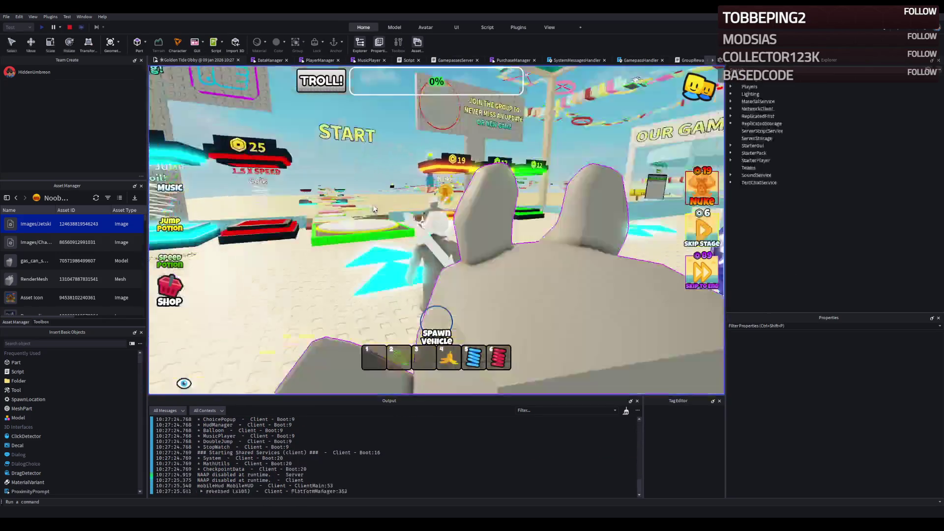
Spawn the jetski, drive it along the wall toward START, and stop the playtest
{"action": "key", "text": "w"}
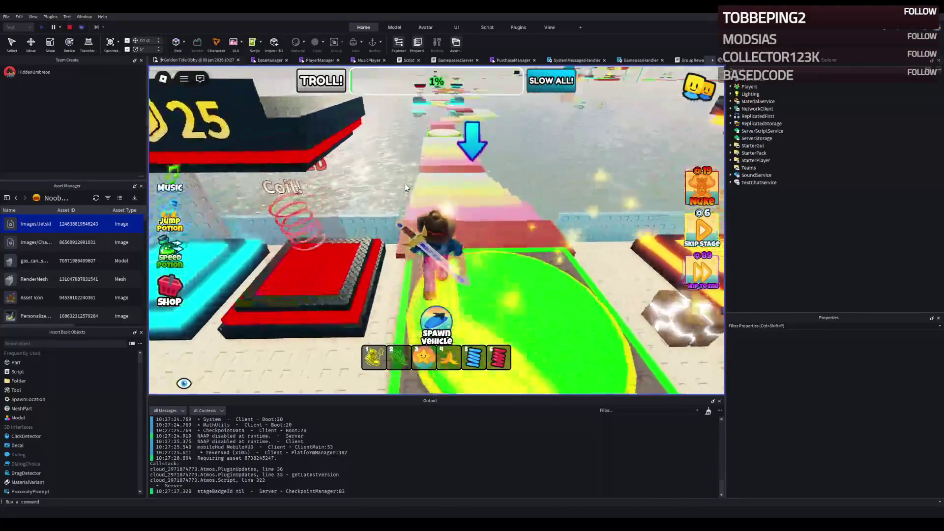
{"action": "key", "text": "w"}
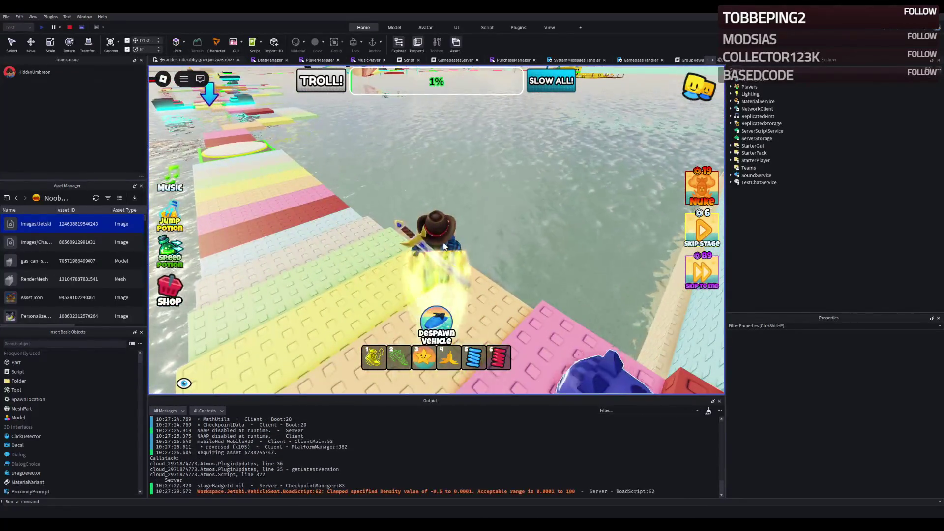
{"action": "key", "text": "e"}
{"action": "key", "text": "w"}
{"action": "key", "text": "a"}
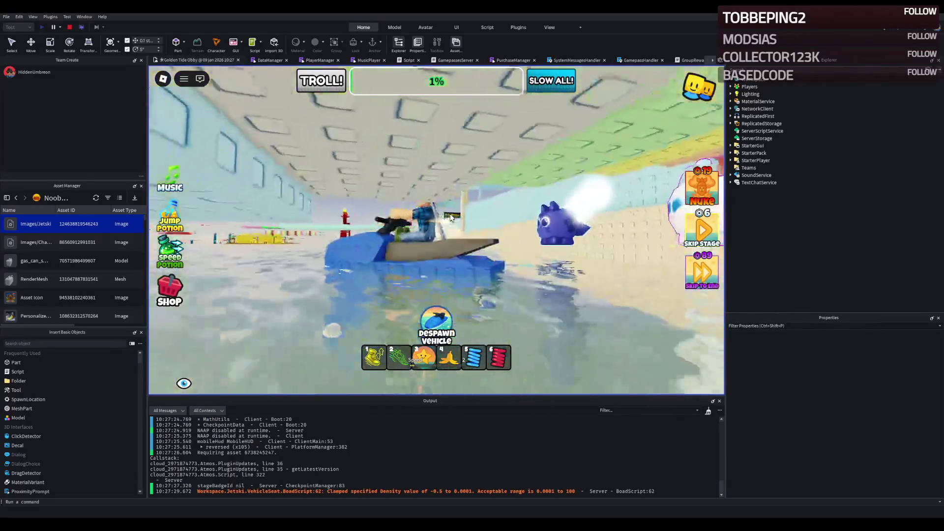
{"action": "key", "text": "a"}
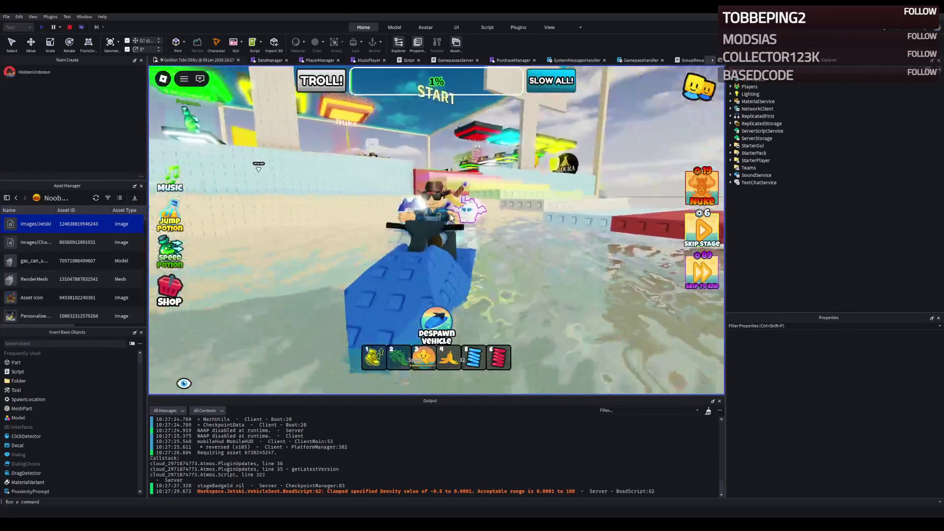
{"action": "key", "text": "s"}
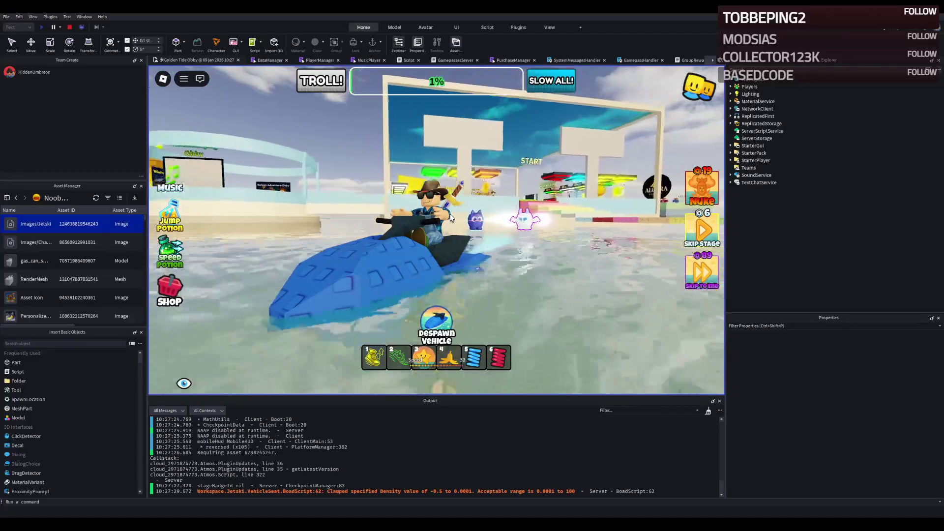
{"action": "left_click", "coordinate": [70, 27]}
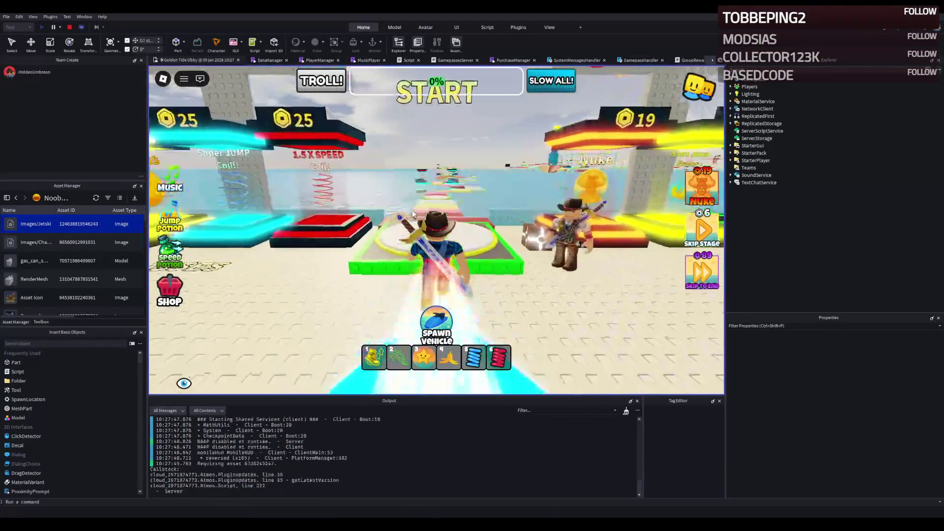
Spawn another jetski, drive it across the water toward the yellow platforms, and stop the playtest
{"action": "key", "text": "w"}
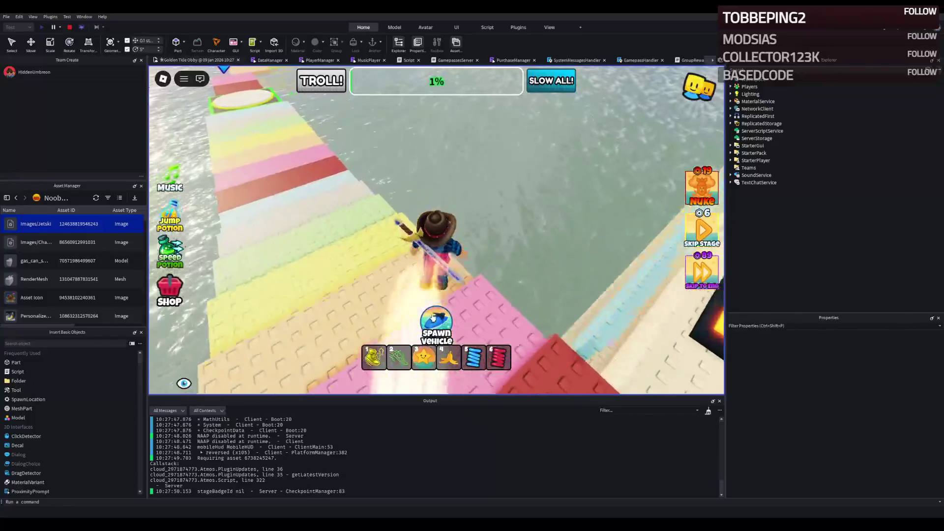
{"action": "left_click", "coordinate": [432, 317]}
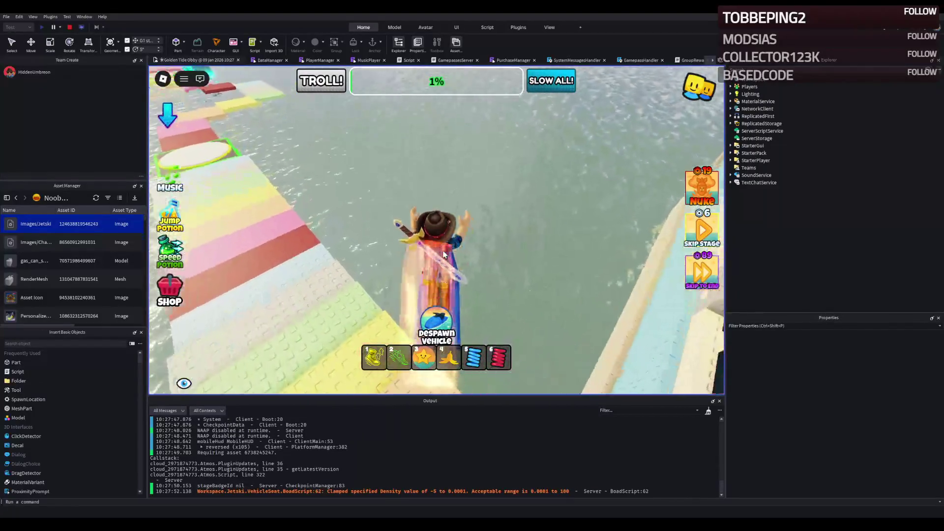
{"action": "key", "text": "w"}
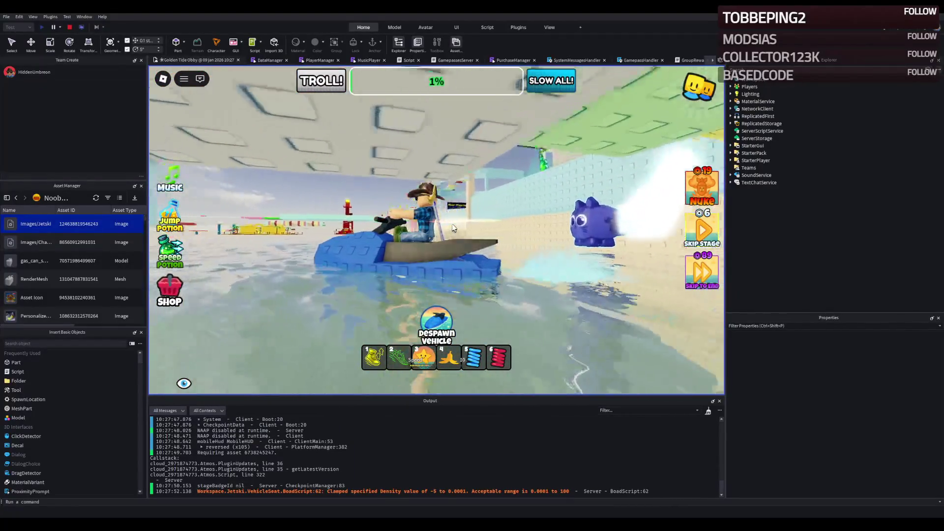
{"action": "key", "text": "w"}
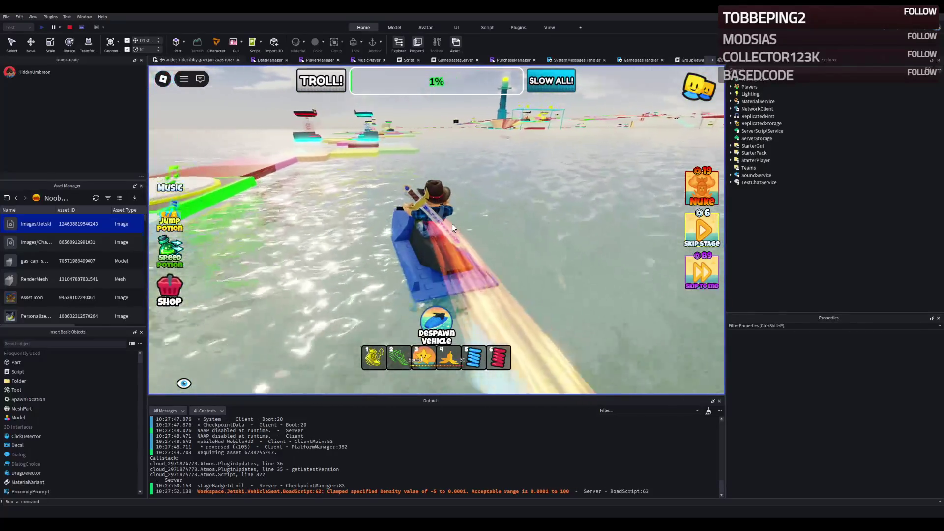
{"action": "key", "text": "w"}
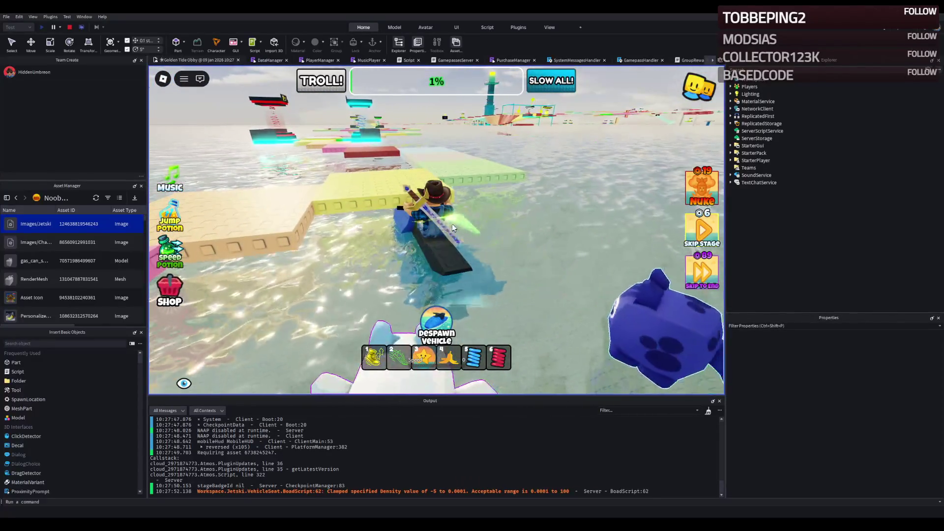
{"action": "key", "text": "w"}
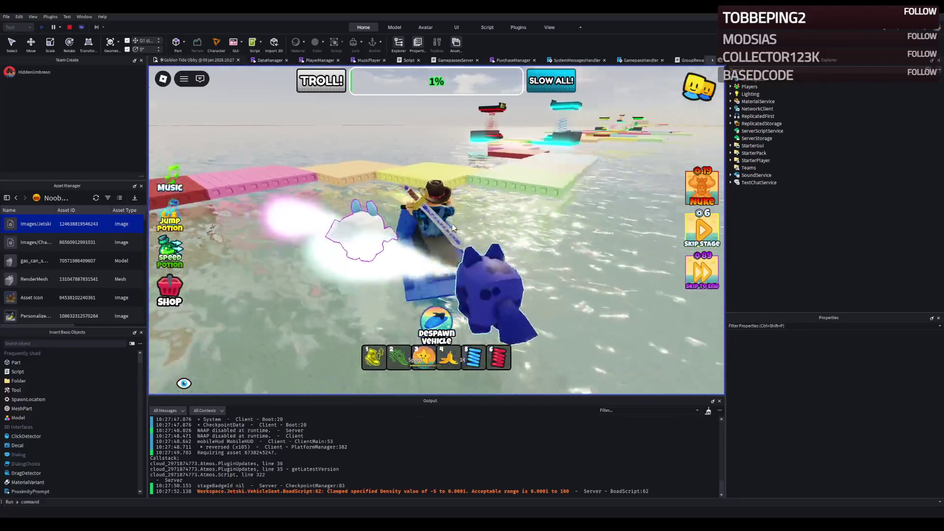
{"action": "key", "text": "w"}
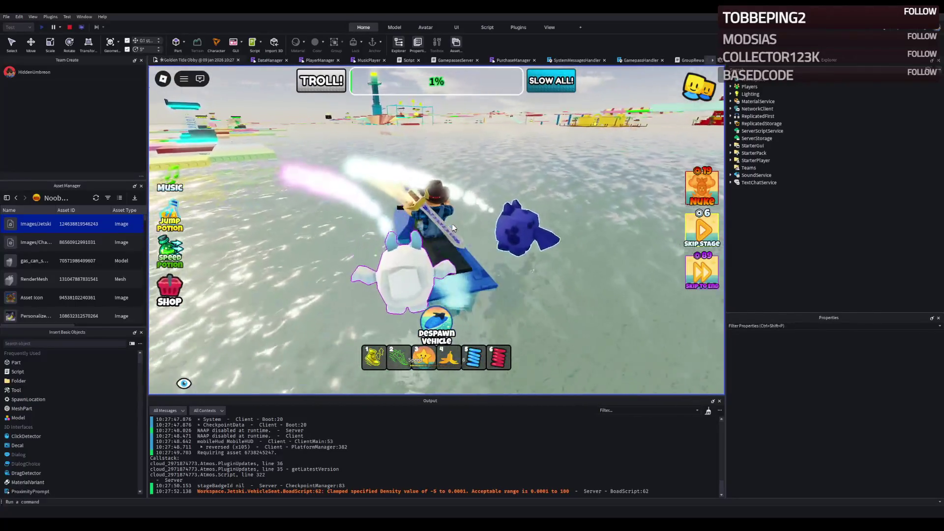
{"action": "key", "text": "w"}
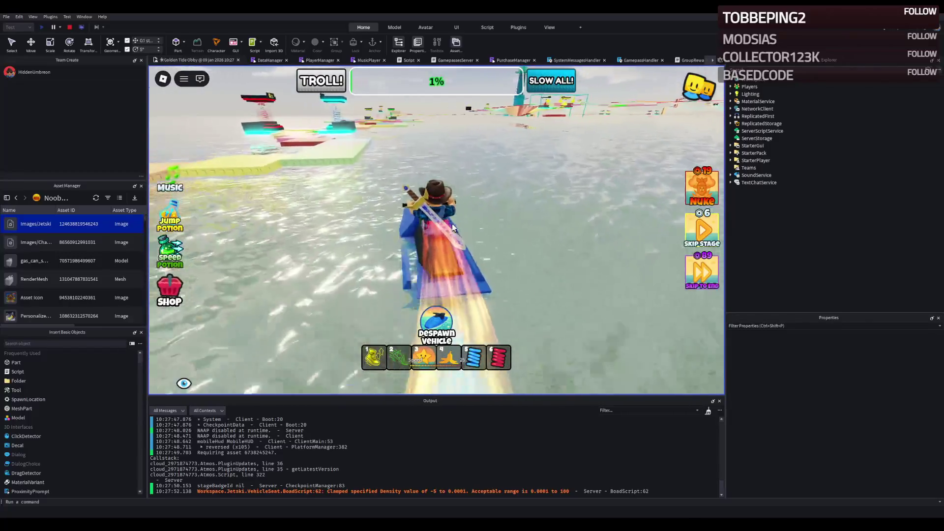
{"action": "key", "text": "w"}
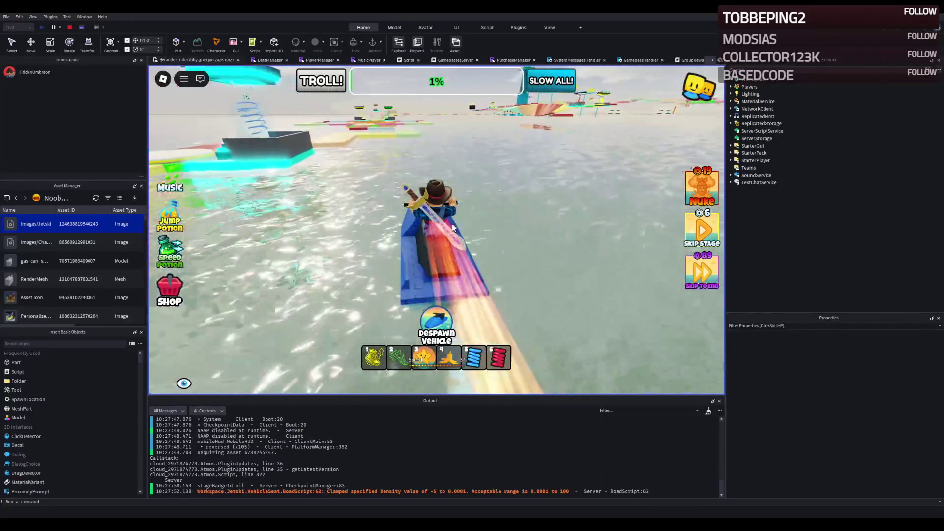
{"action": "key", "text": "a"}
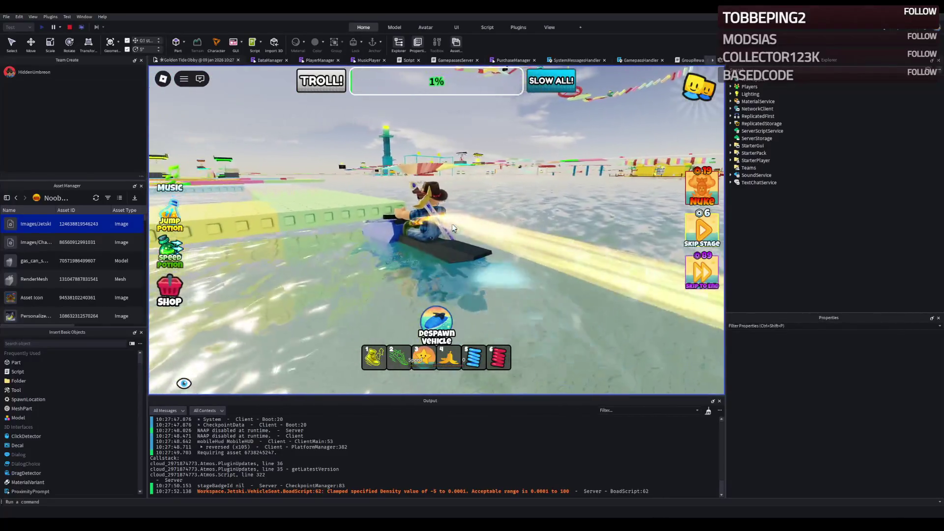
{"action": "key", "text": "a"}
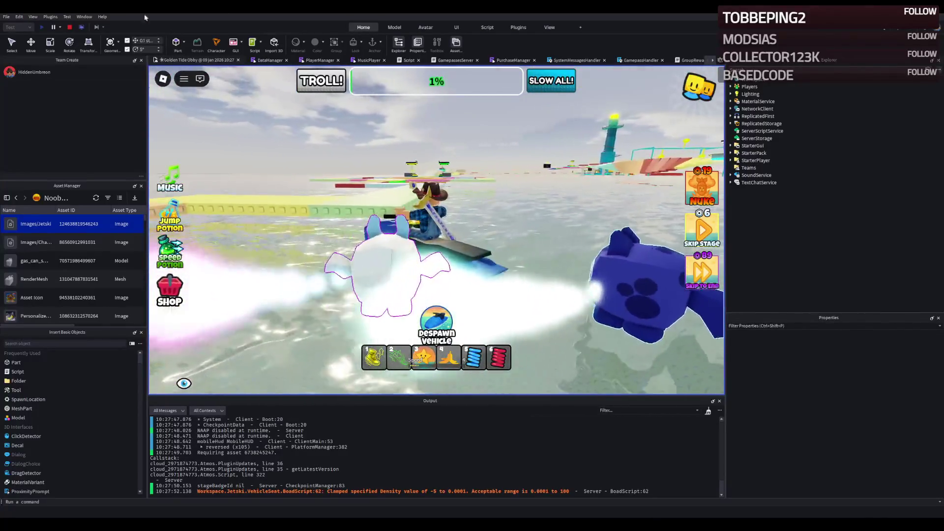
{"action": "left_click", "coordinate": [69, 27]}
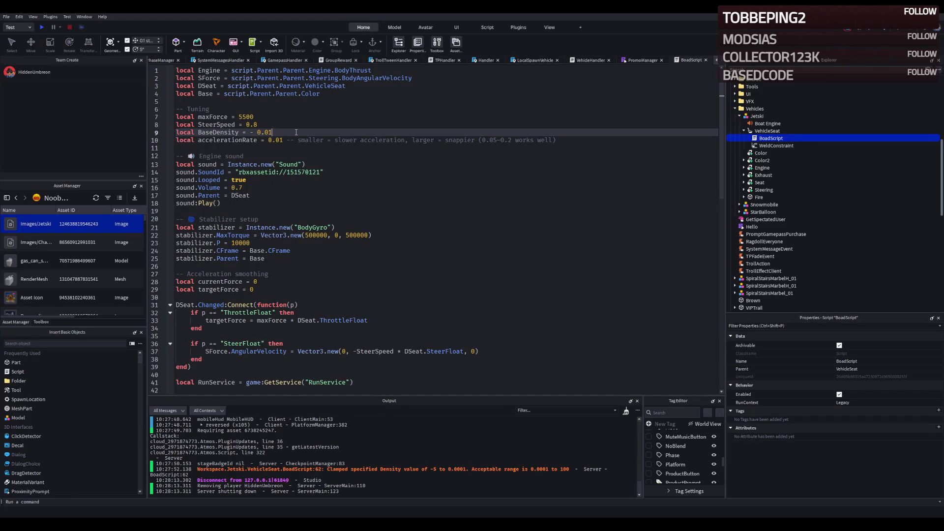
Save the place with BaseDensity at -0.01 and launch a fresh playtest
{"action": "key", "text": "ctrl+s"}
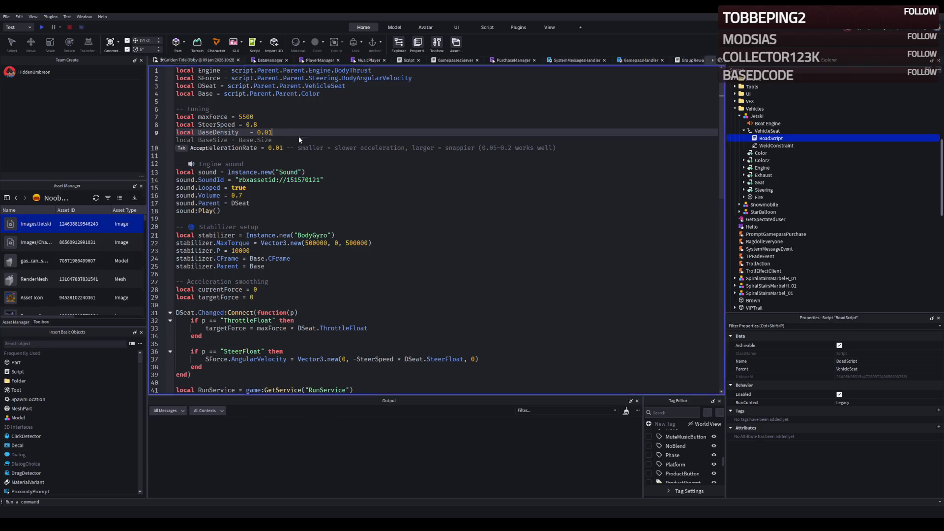
{"action": "key", "text": "F5"}
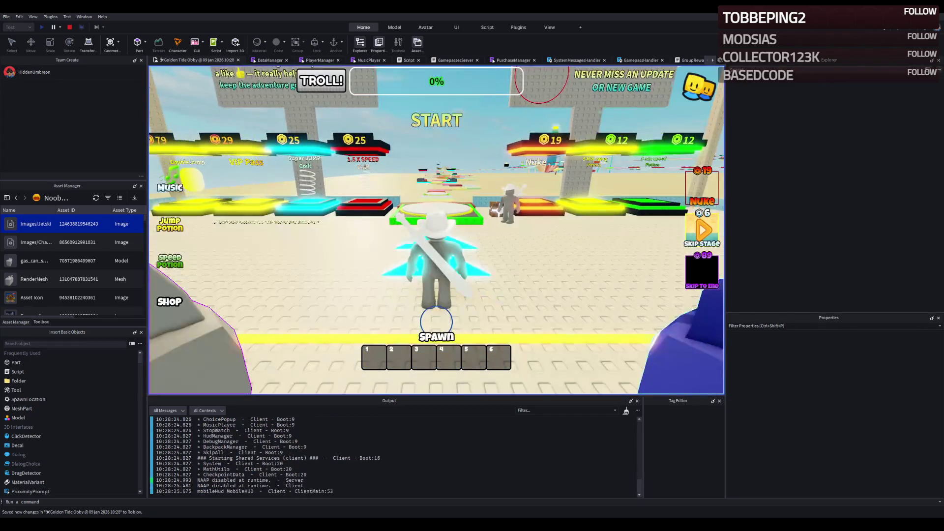
Run onto the rainbow path, spawn the jetski, and steer it off into the water
{"action": "key", "text": "w"}
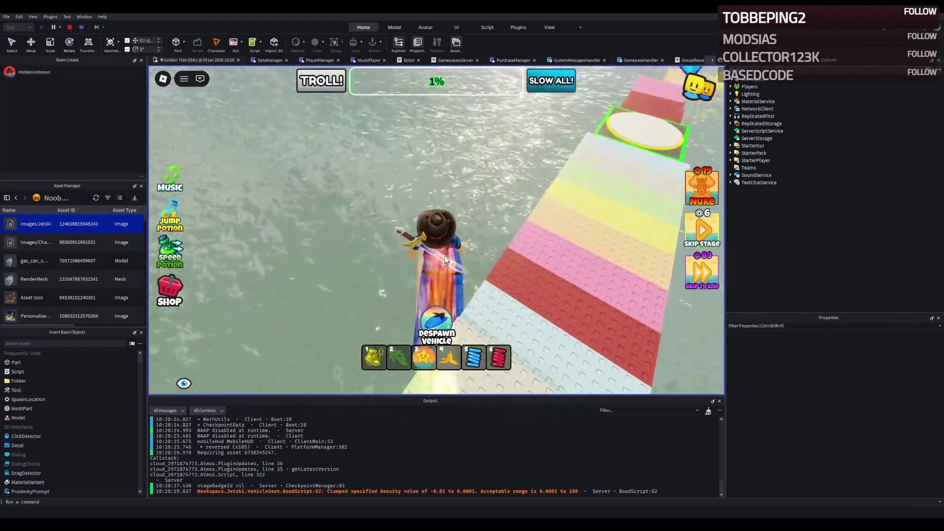
{"action": "left_click", "coordinate": [439, 325]}
{"action": "key", "text": "w"}
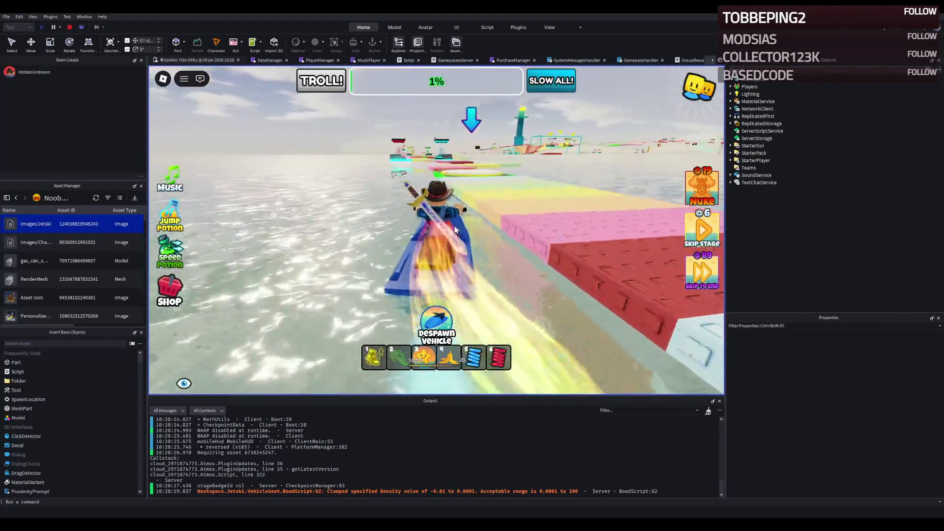
{"action": "key", "text": "a"}
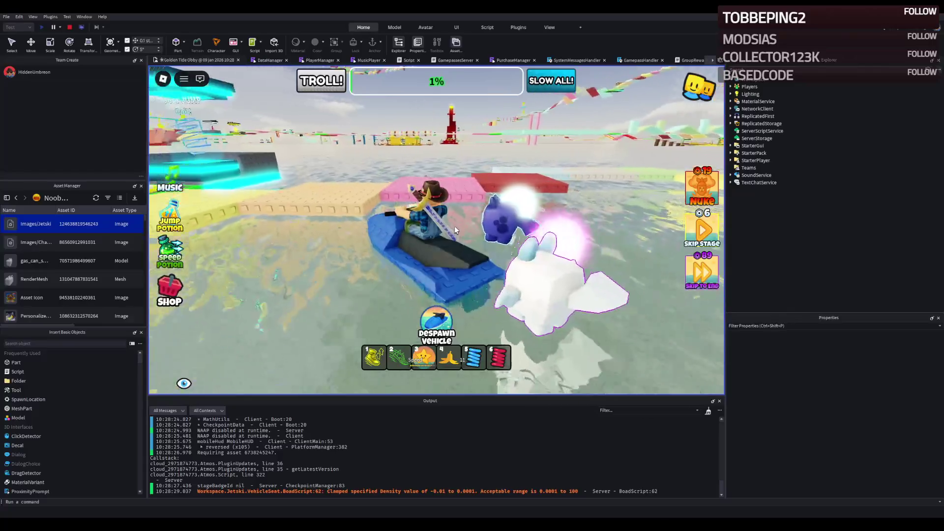
Drive the jetski toward the obby towers onto the pink platform, then back to open water
{"action": "key", "text": "a"}
{"action": "key", "text": "d"}
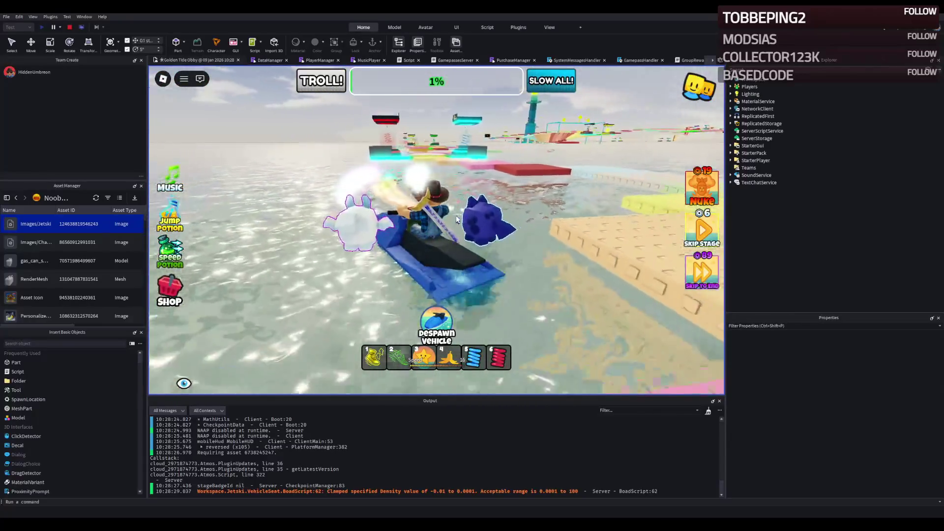
{"action": "key", "text": "a"}
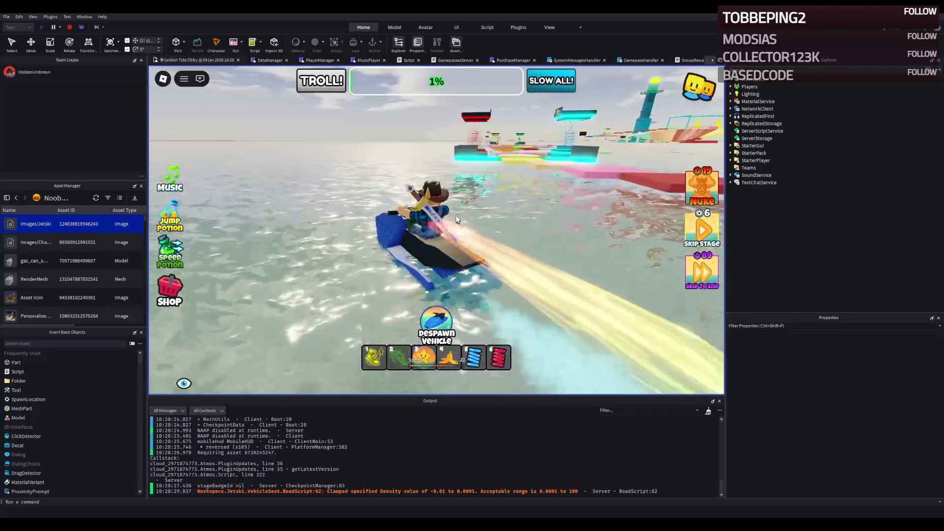
{"action": "key", "text": "d"}
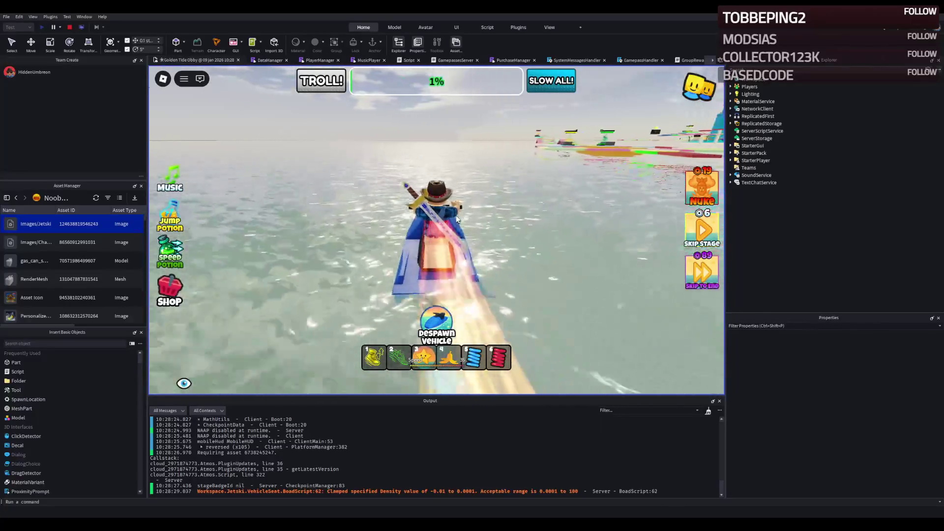
{"action": "key", "text": "d"}
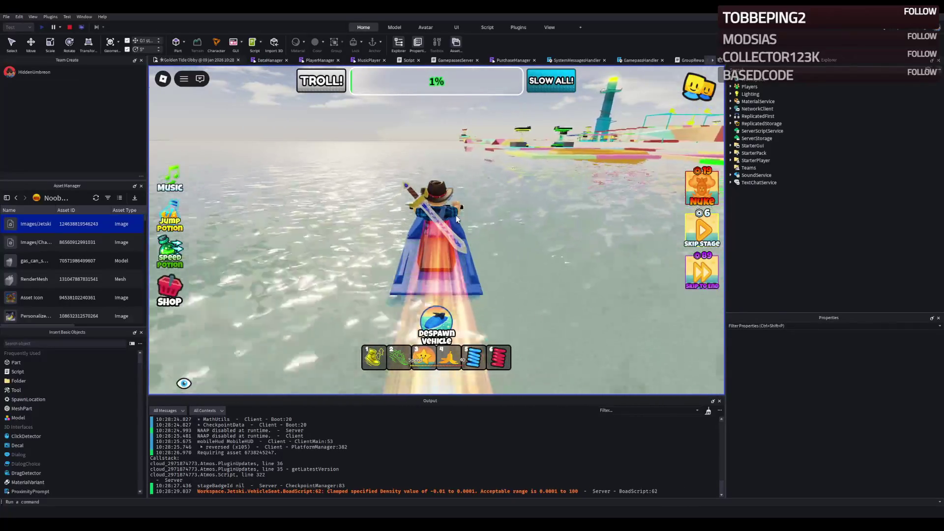
{"action": "key", "text": "w"}
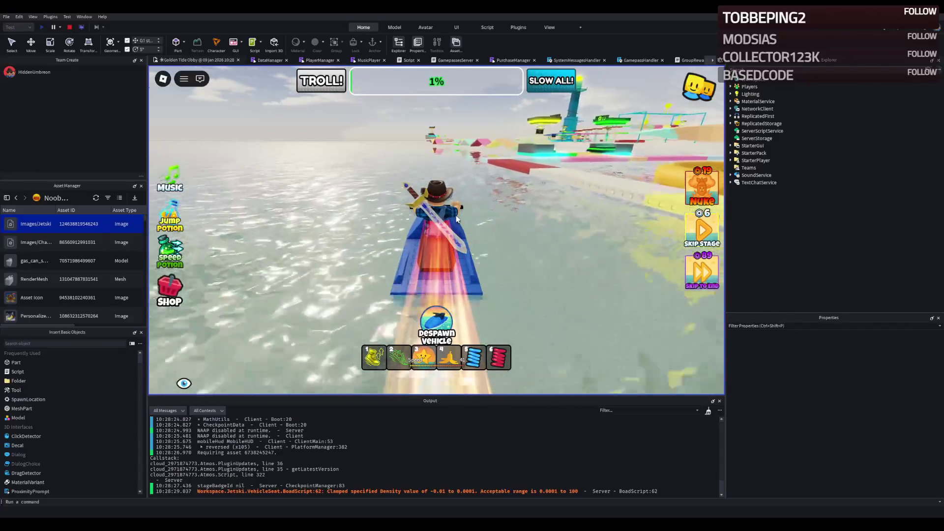
Keep steering the jetski around the open water near the pink platform and course
{"action": "key", "text": "w"}
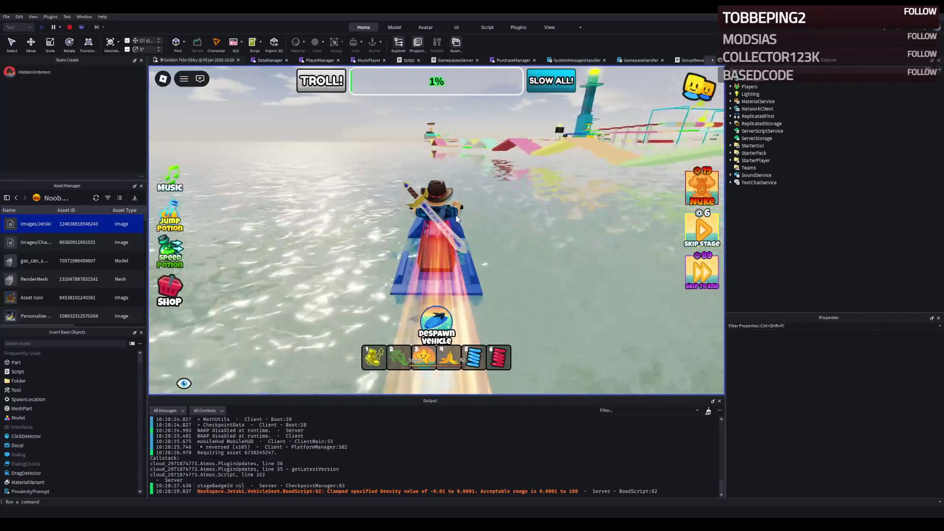
{"action": "key", "text": "a"}
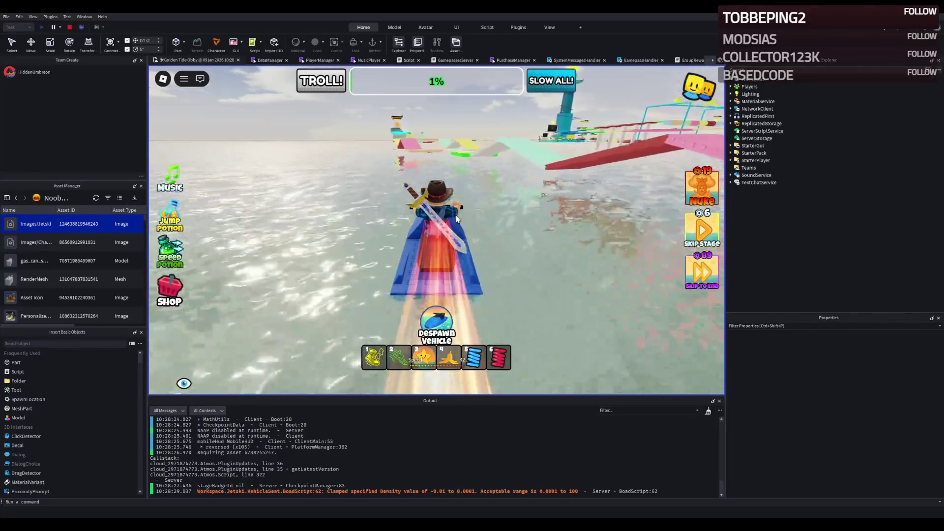
{"action": "key", "text": "w"}
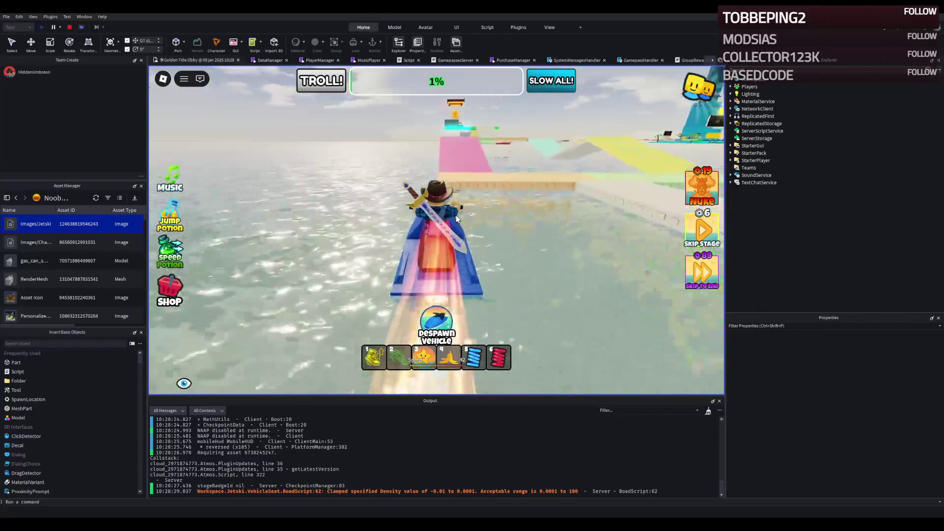
{"action": "key", "text": "d"}
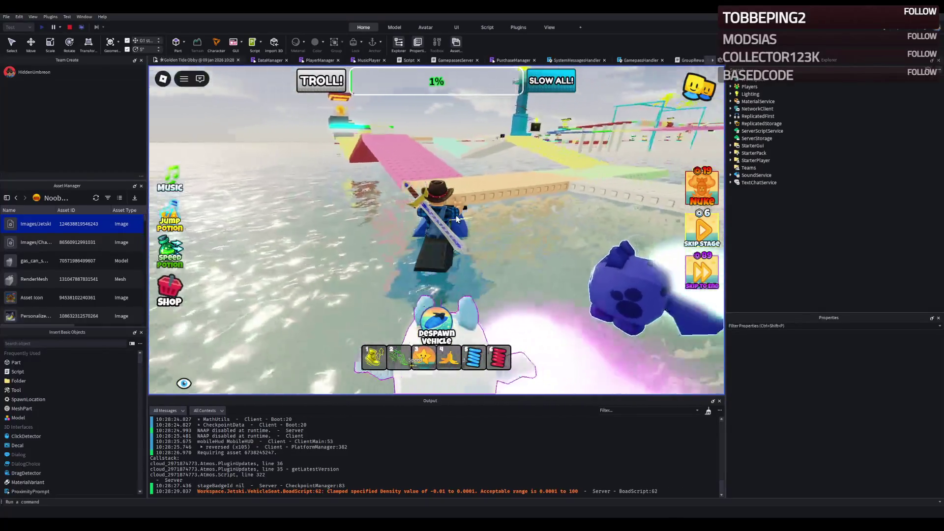
{"action": "key", "text": "a"}
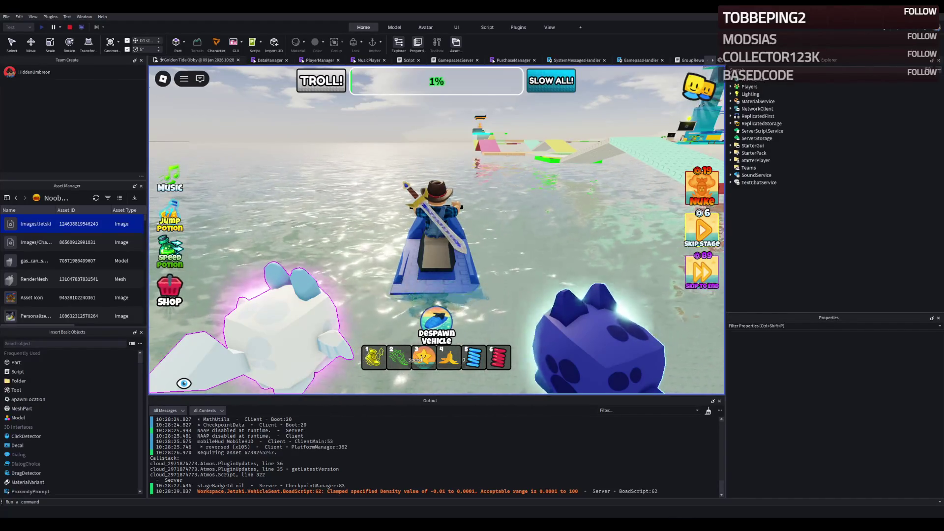
{"action": "key", "text": "w"}
{"action": "key", "text": "a"}
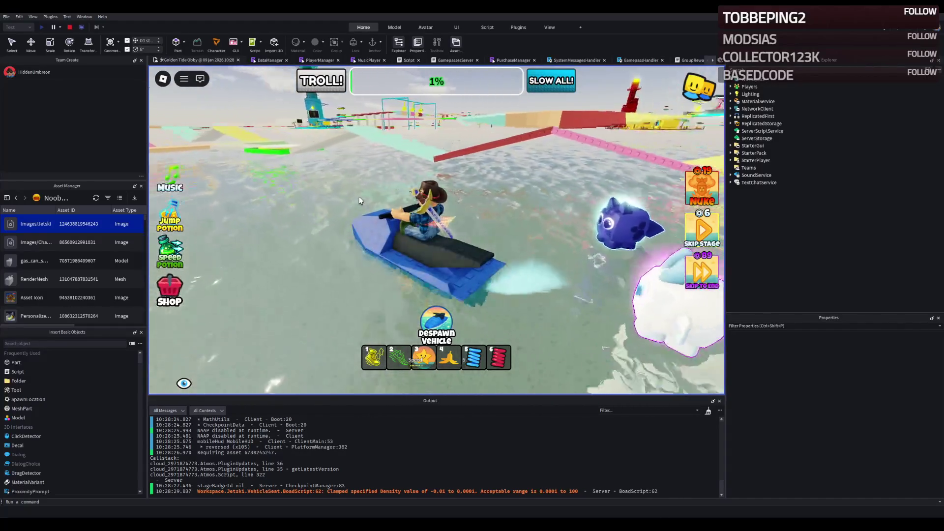